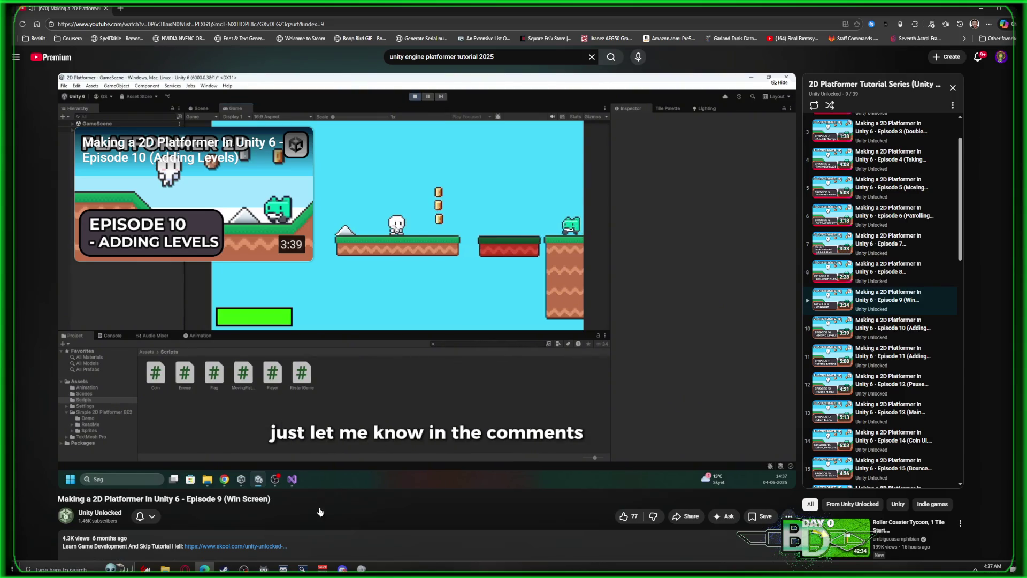
# - Scrub the Episode 9 tutorial back to 0:34, then forward to 0:49 where the Flag script is written
pyautogui.moveTo(716, 261)
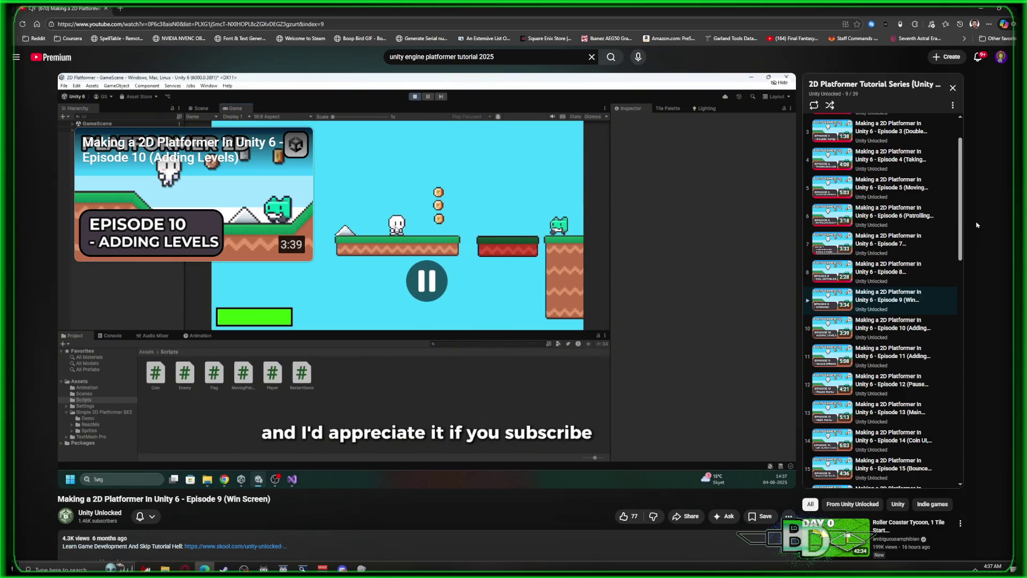
pyautogui.moveTo(961, 163)
pyautogui.mouseDown()
pyautogui.moveTo(943, 329)
pyautogui.moveTo(949, 420)
pyautogui.mouseUp()
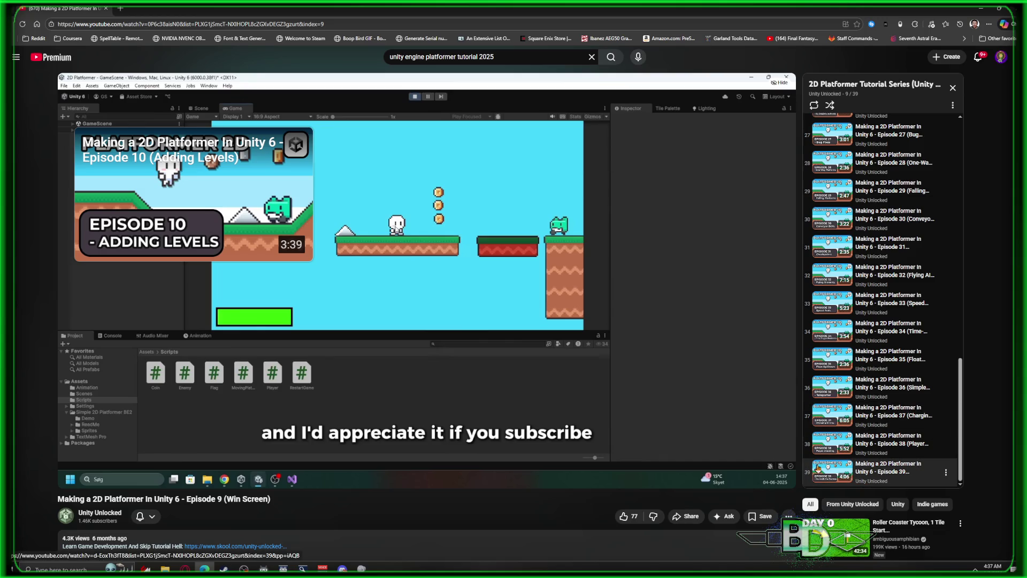
pyautogui.scroll(1, 946, 429)
pyautogui.scroll(-1, 946, 430)
pyautogui.moveTo(962, 395); pyautogui.dragTo(994, 158)
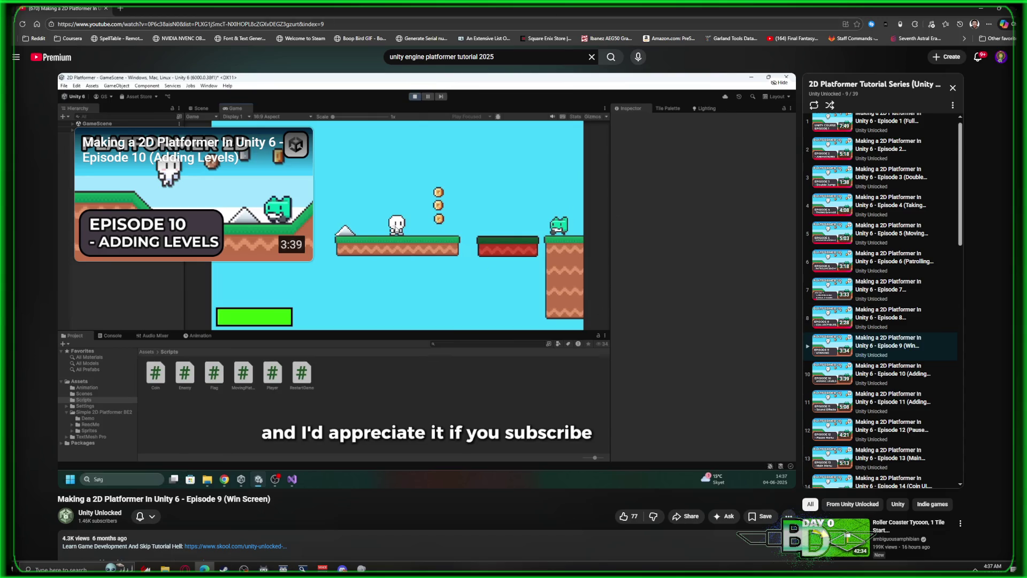
pyautogui.moveTo(639, 455)
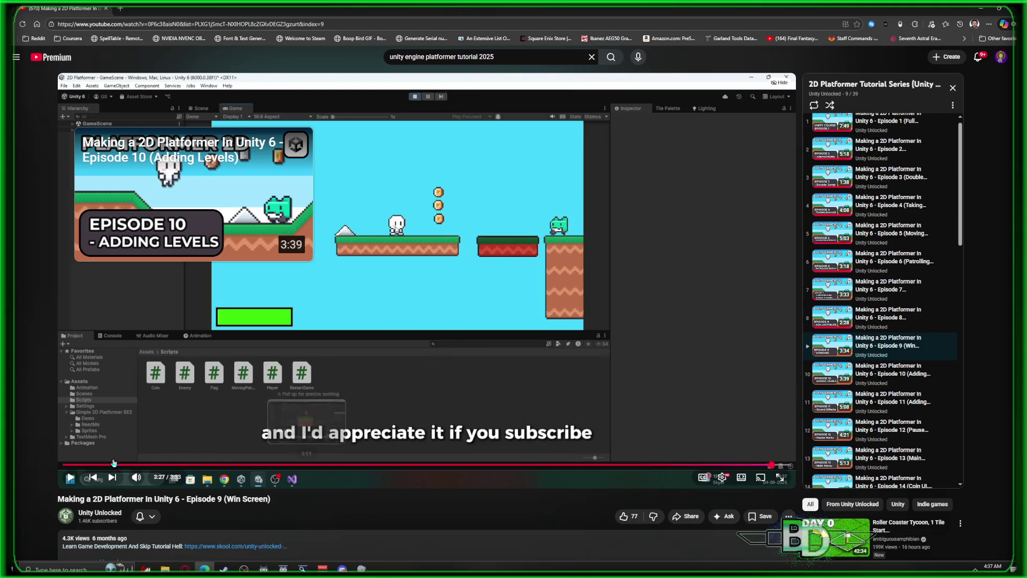
pyautogui.click(180, 467)
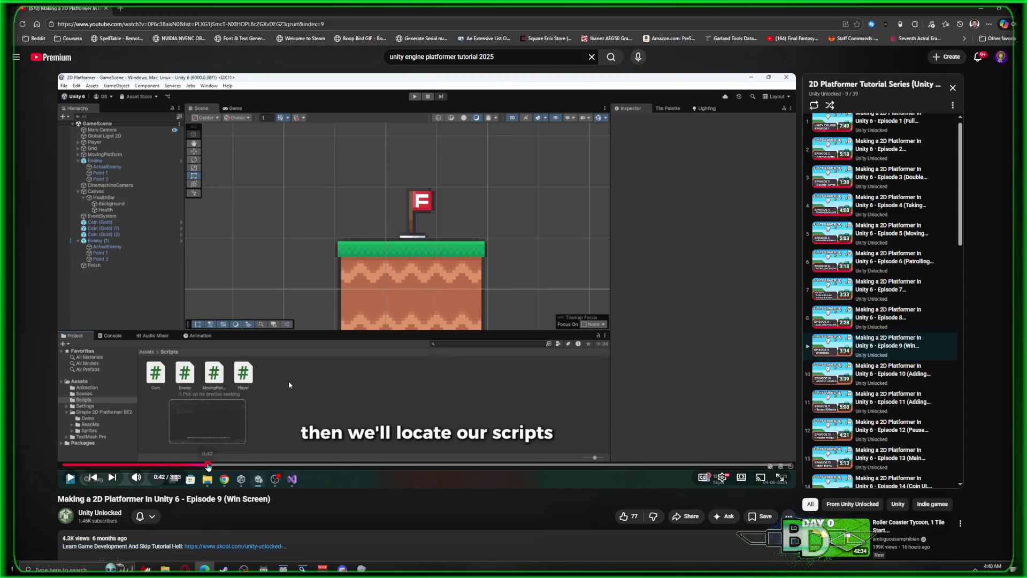
pyautogui.click(209, 466)
# - Skip through the Flag script coding and settle the video at about 1:09 in the Unity scene
pyautogui.click(231, 466)
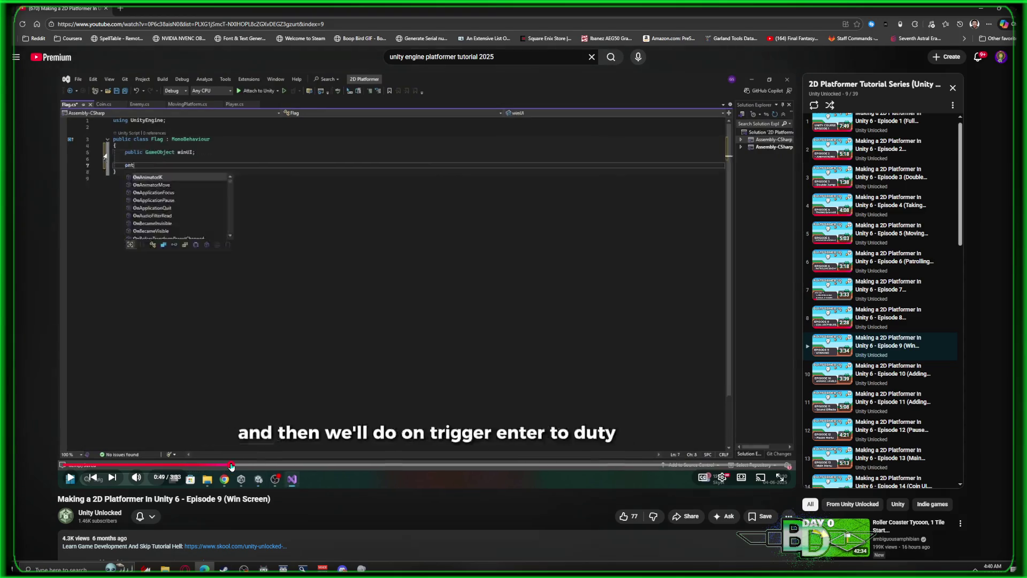
pyautogui.click(249, 466)
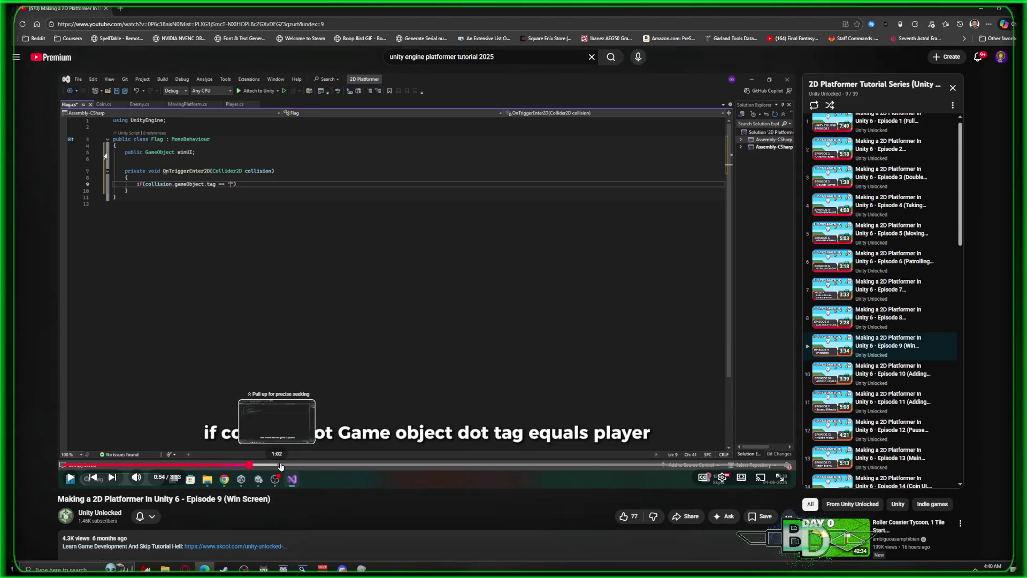
pyautogui.click(280, 465)
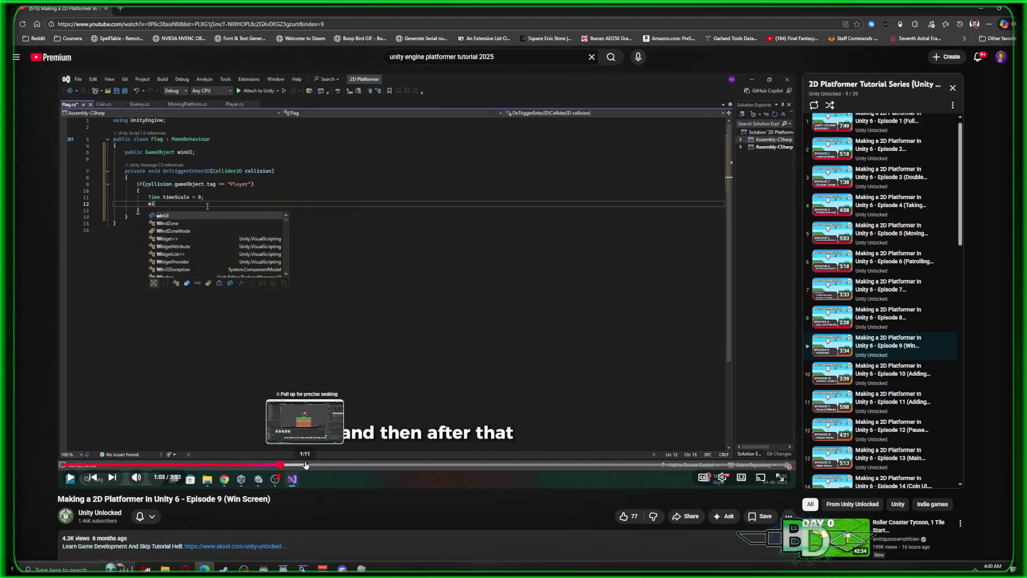
pyautogui.click(304, 465)
pyautogui.moveTo(304, 465); pyautogui.dragTo(297, 465)
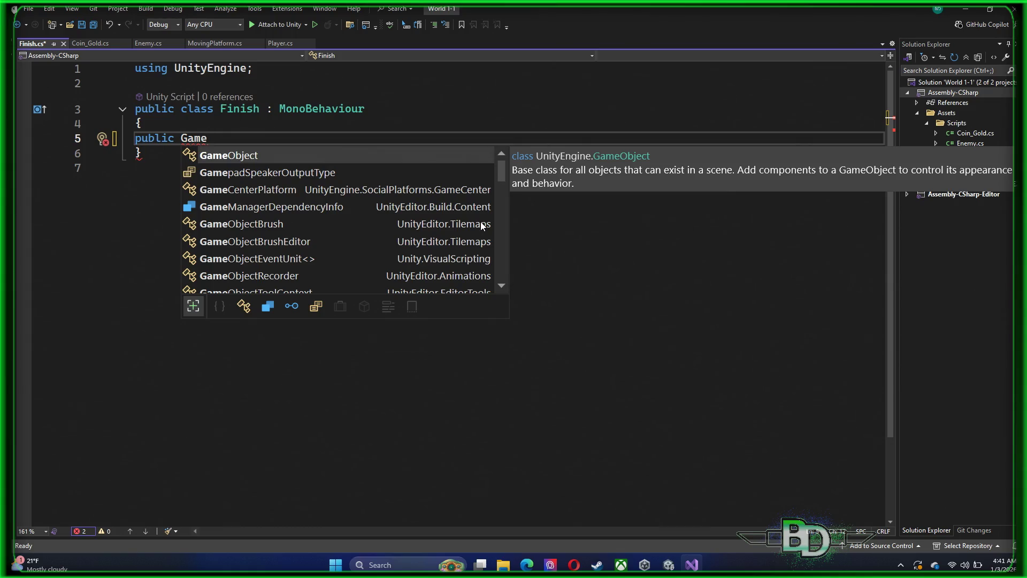
# - Declare a public GameObject winUI field in Finish.cs
pyautogui.press('Tab')
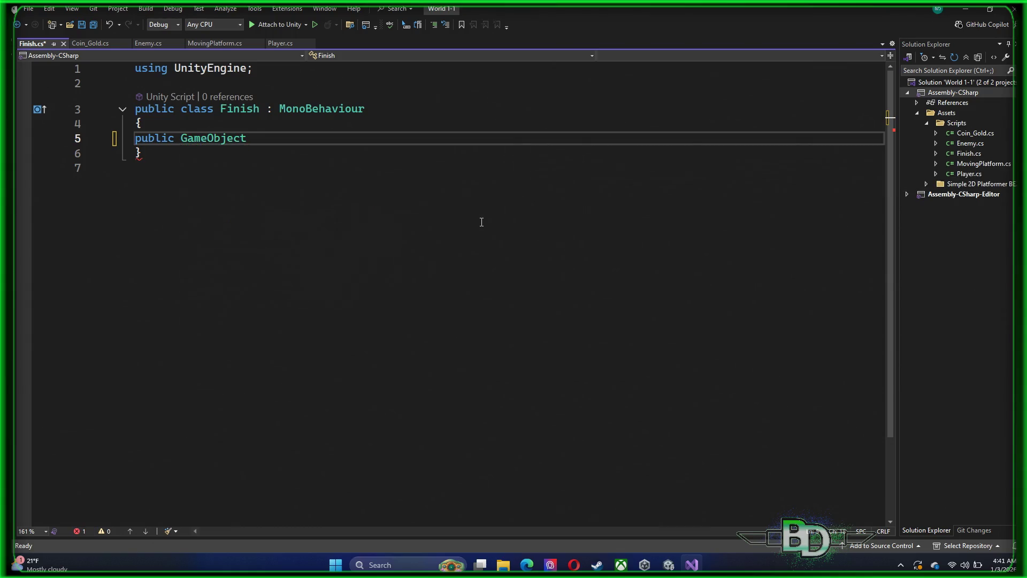
pyautogui.write('win')
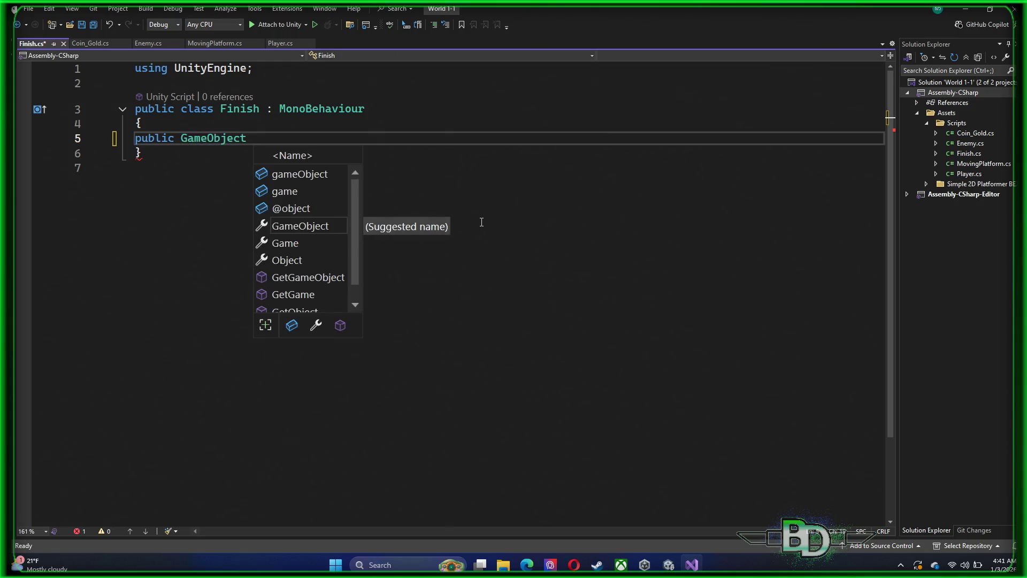
pyautogui.write('UI')
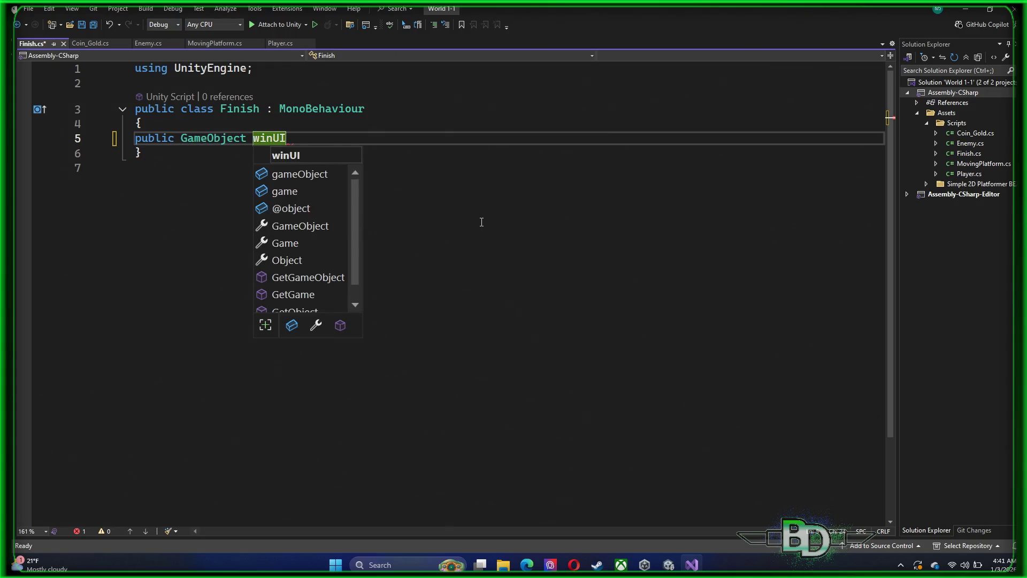
pyautogui.write(';')
pyautogui.press('Return')
pyautogui.press('Return')
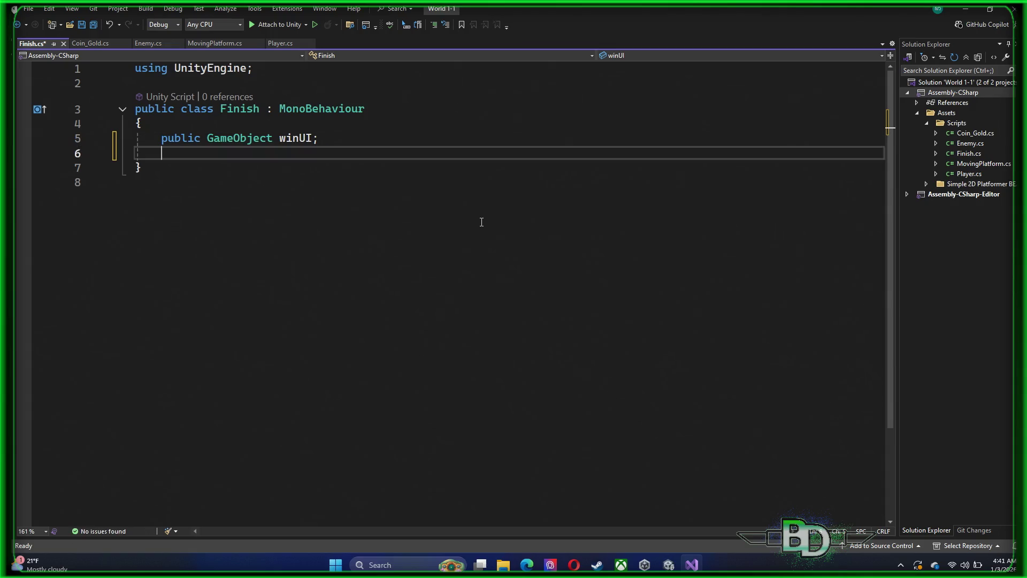
# - Add an OnCollisionEnter2D method with an if block checking collision.gameObject.tag == "Player"
pyautogui.write('p')
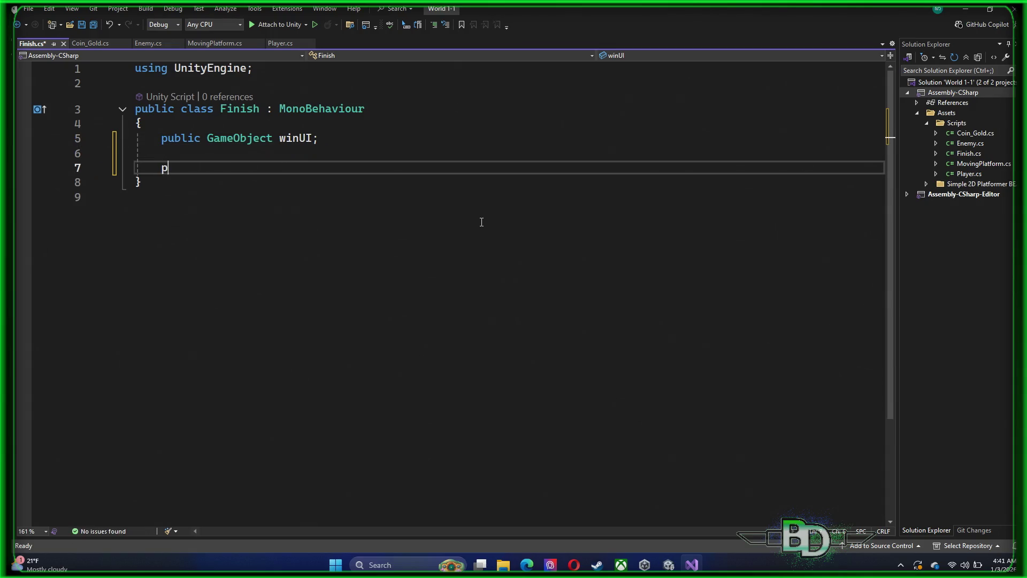
pyautogui.write('rivate void onc')
pyautogui.write('oll')
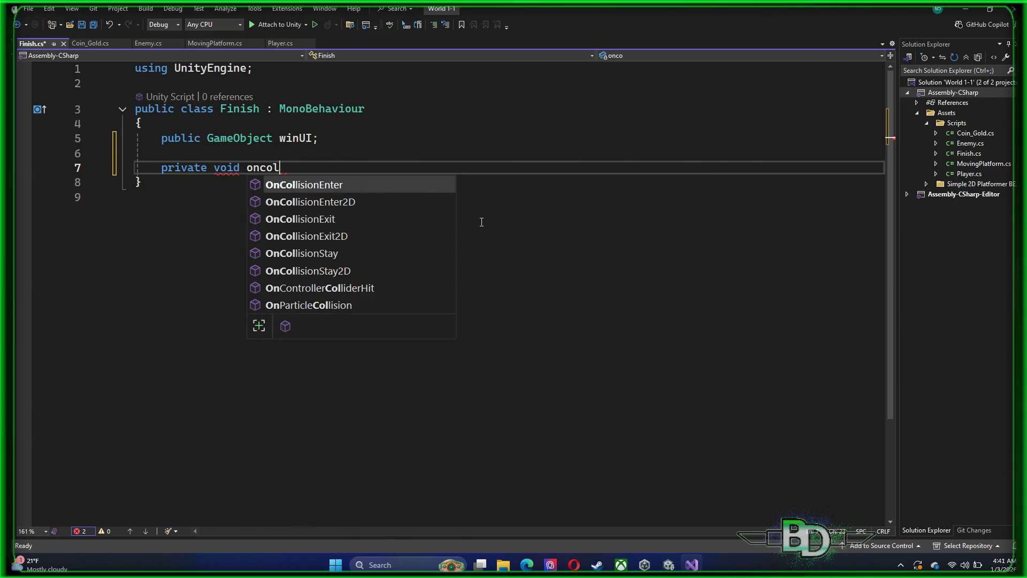
pyautogui.press('Down')
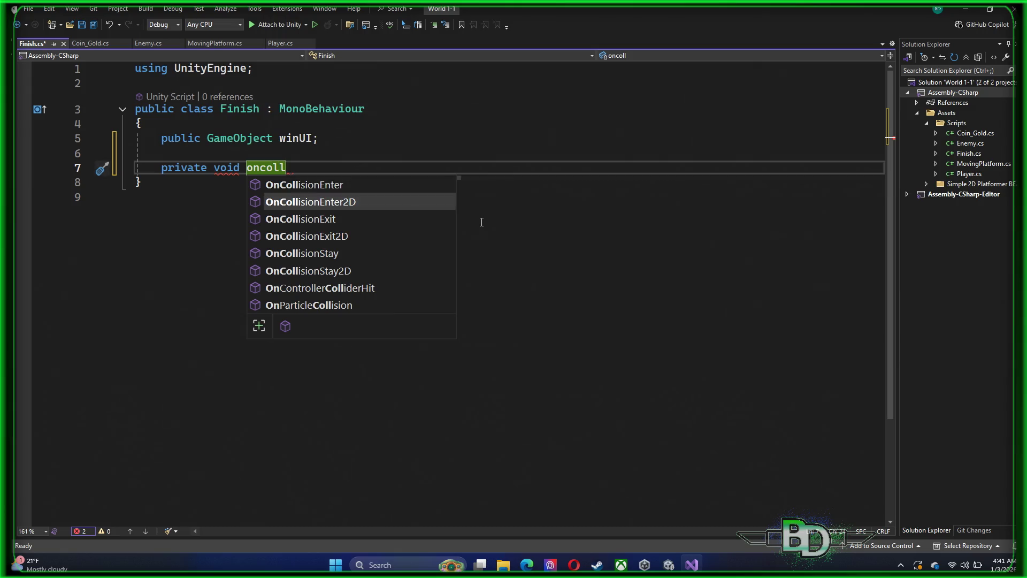
pyautogui.press('Tab')
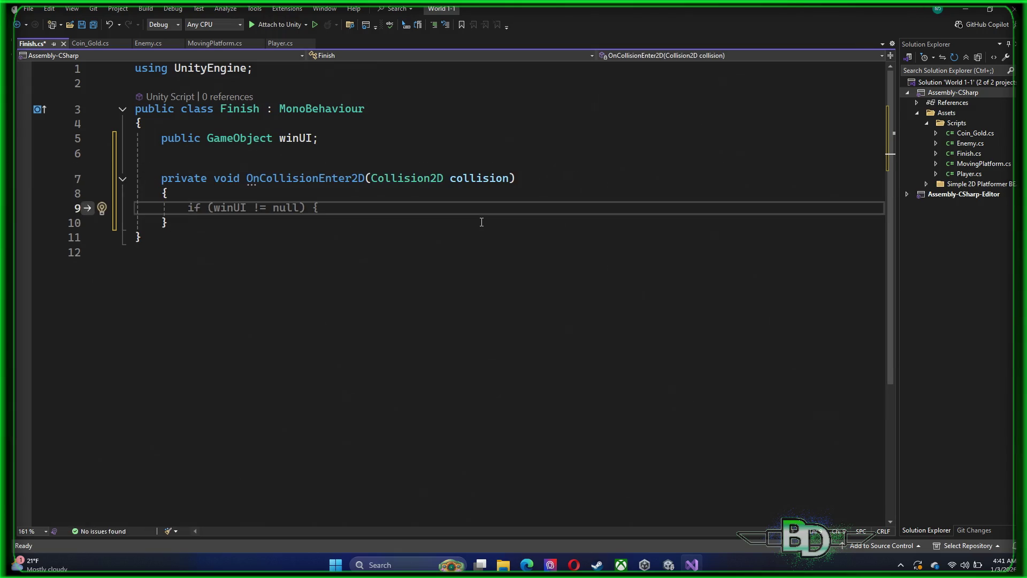
pyautogui.write('if')
pyautogui.press('BackSpace')
pyautogui.write('(')
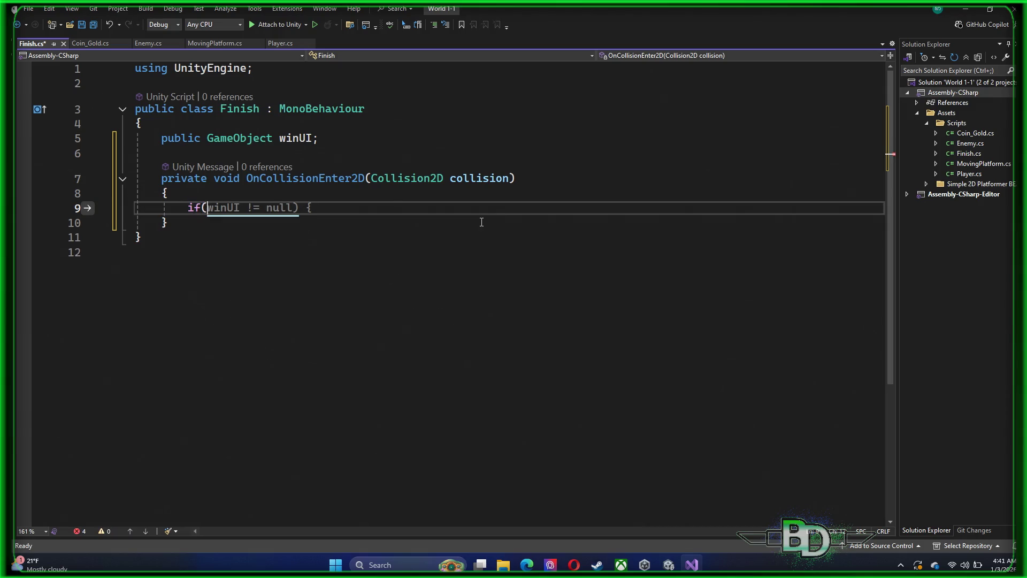
pyautogui.write('collision')
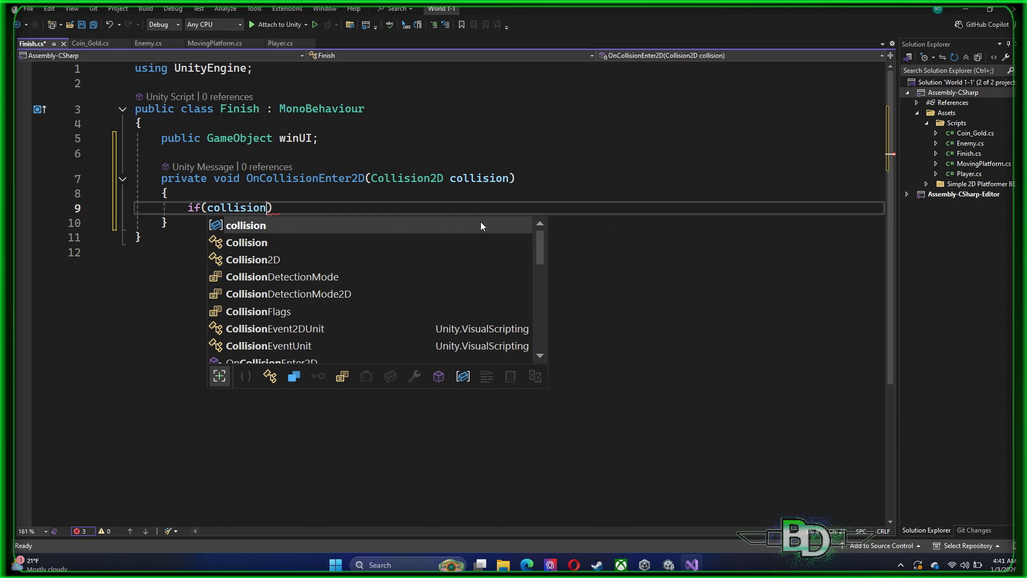
pyautogui.write('.gameObject.')
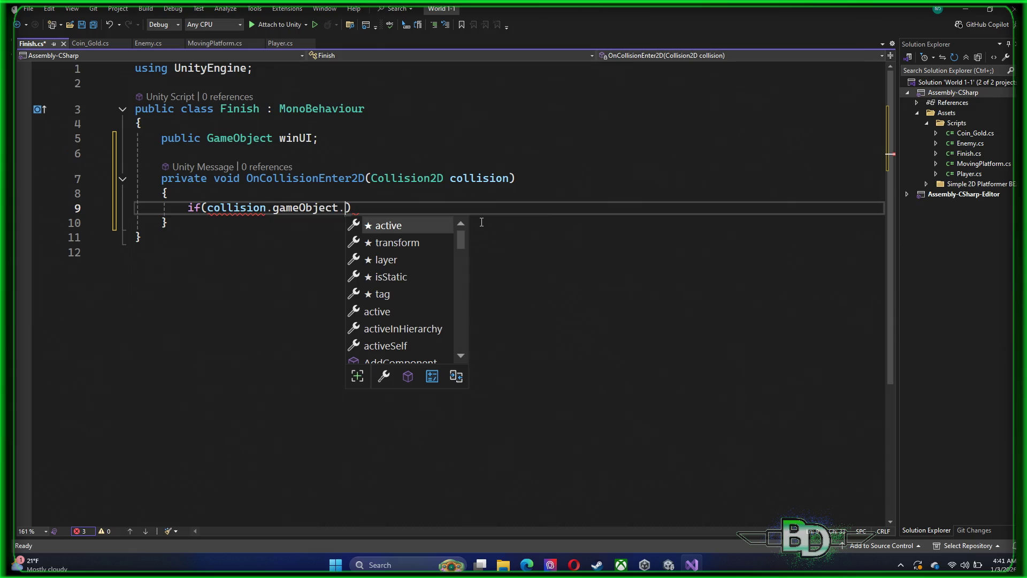
pyautogui.write('tag')
pyautogui.press('Escape')
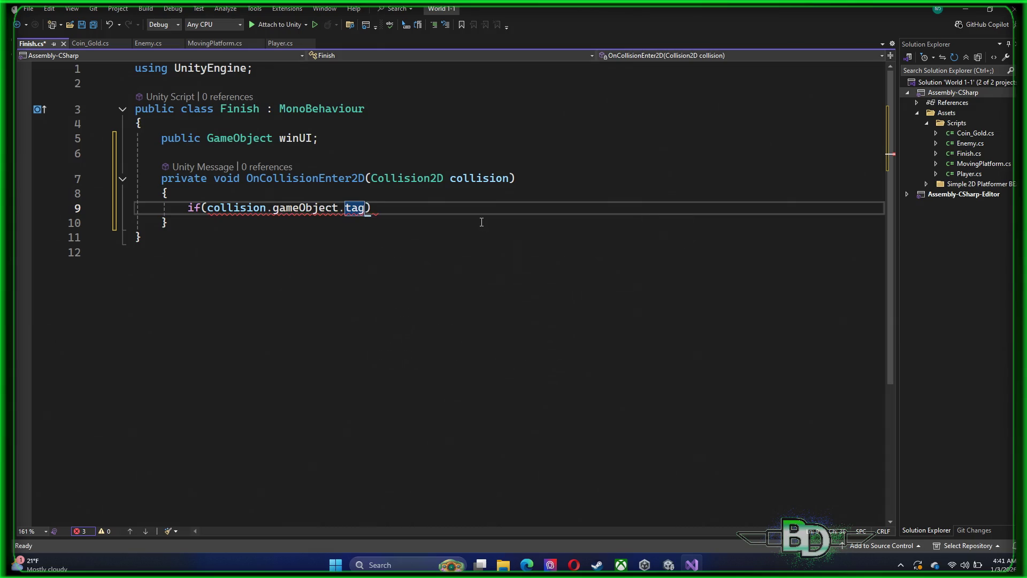
pyautogui.write('== "Pla')
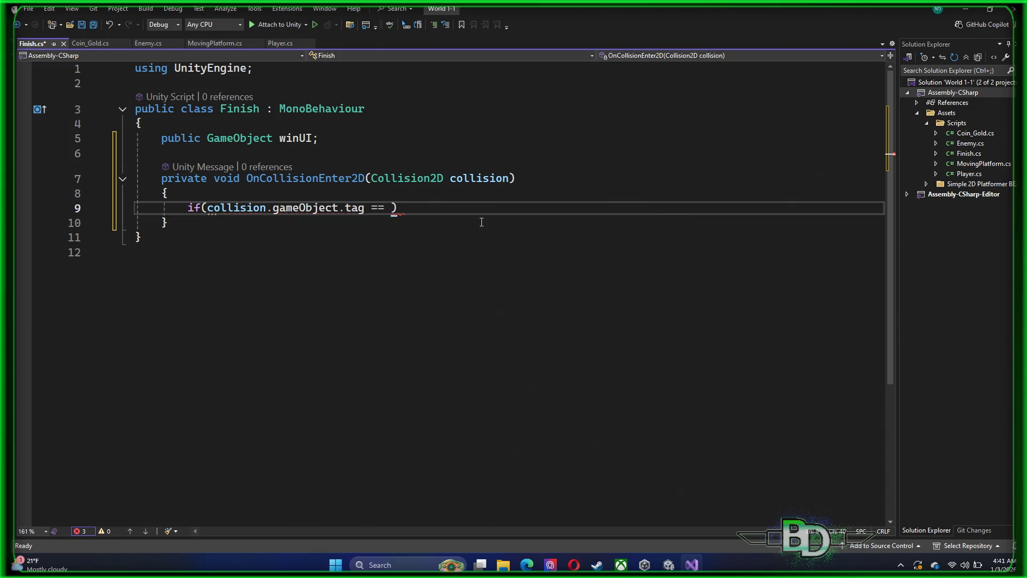
pyautogui.write('yer"')
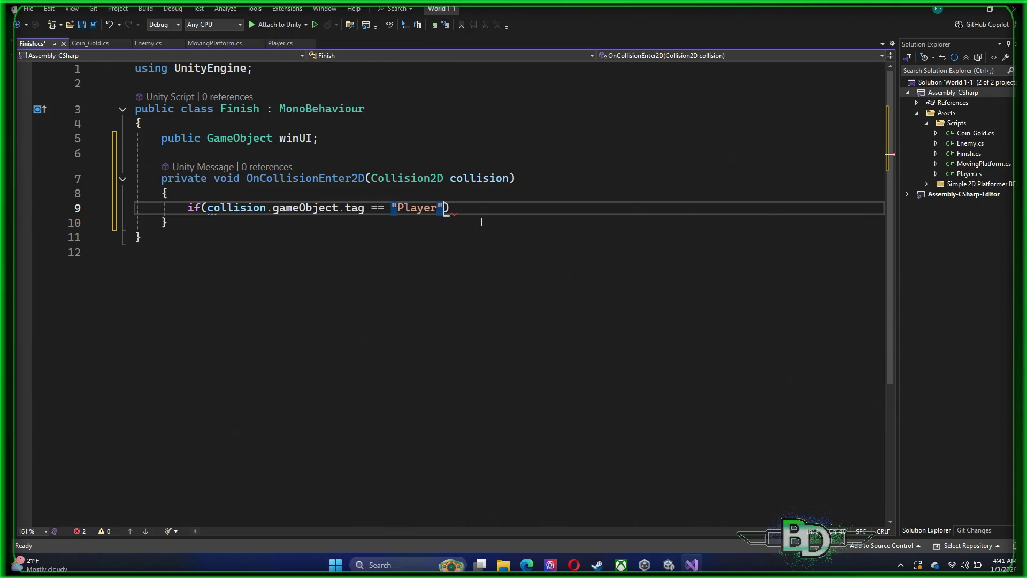
pyautogui.write(')')
pyautogui.press('Return')
pyautogui.write('{')
pyautogui.press('Return')
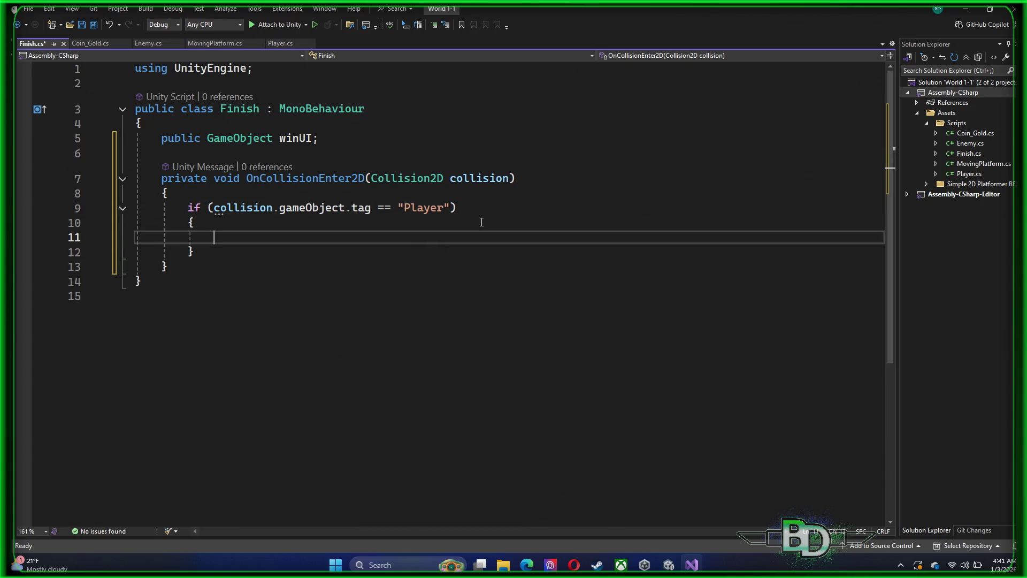
# - Set Time.timeScale to 0f inside the if block
pyautogui.write('Ti')
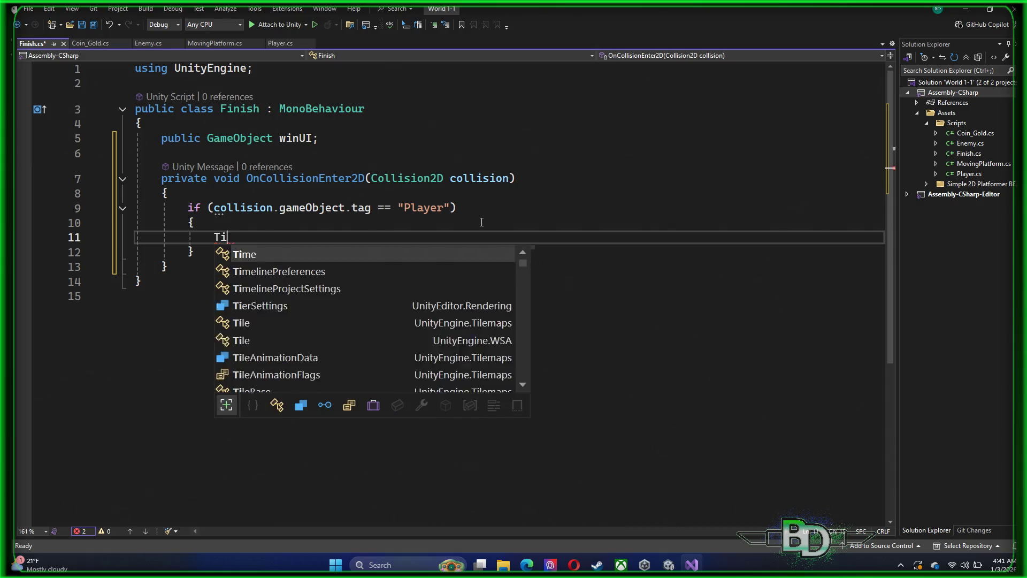
pyautogui.write('me.timescal')
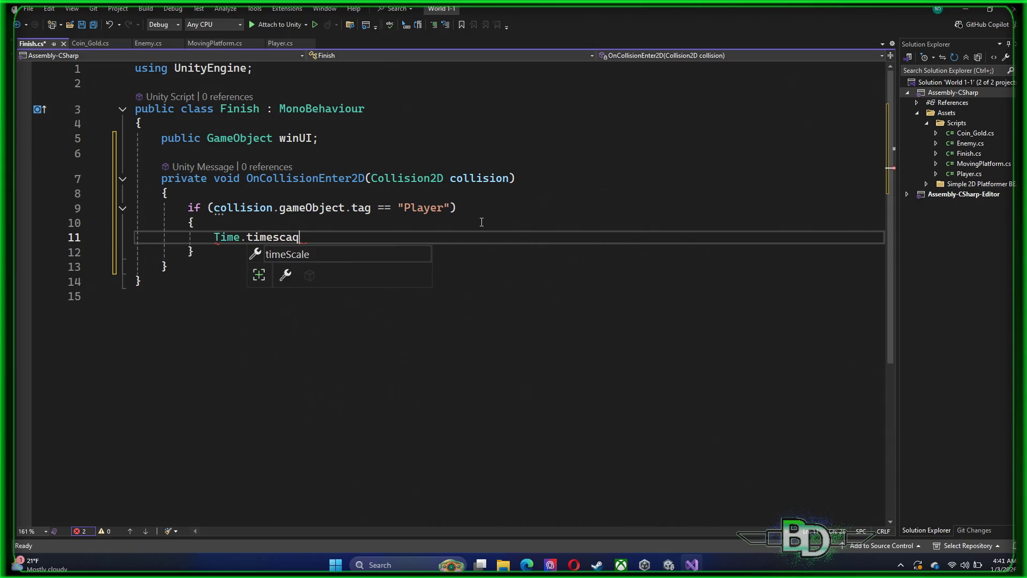
pyautogui.press('Tab')
pyautogui.press('Tab')
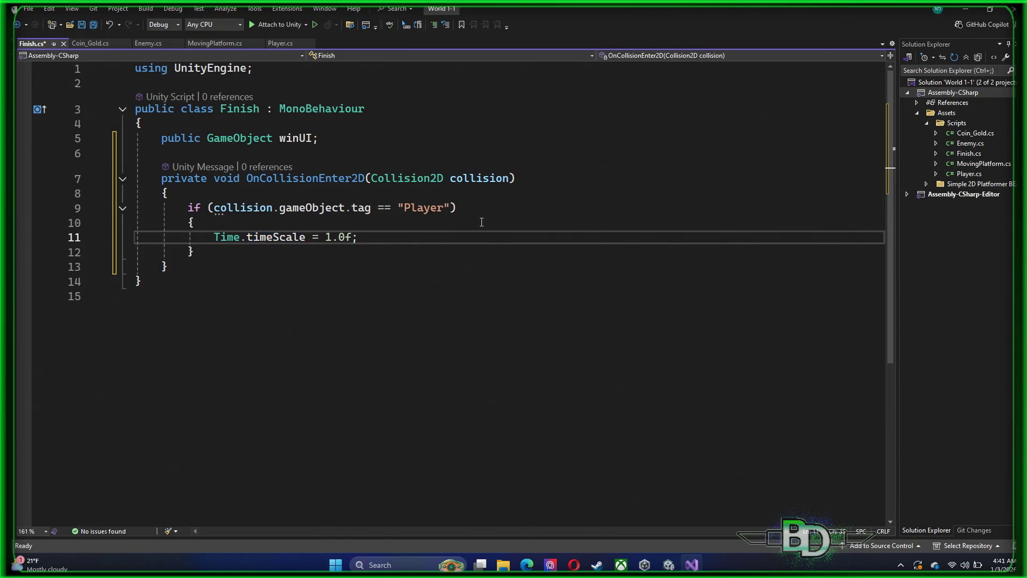
pyautogui.press('Left')
pyautogui.press('Left')
pyautogui.press('BackSpace')
pyautogui.press('BackSpace')
pyautogui.press('Down')
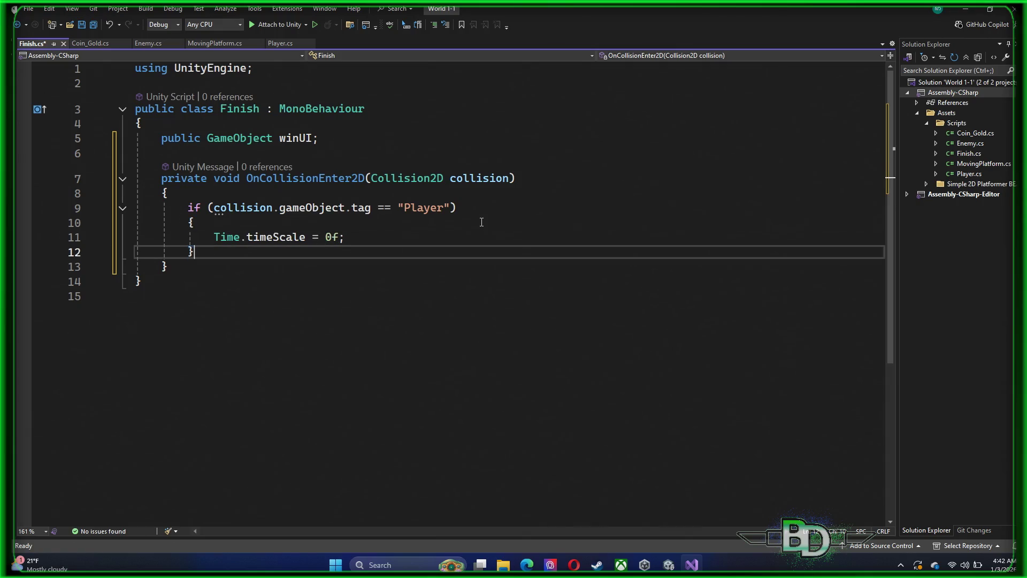
pyautogui.press('Up')
pyautogui.press('End')
# - Add winUI.SetActive(false) after the time scale line and save Finish.cs
pyautogui.press('Return')
pyautogui.write('win')
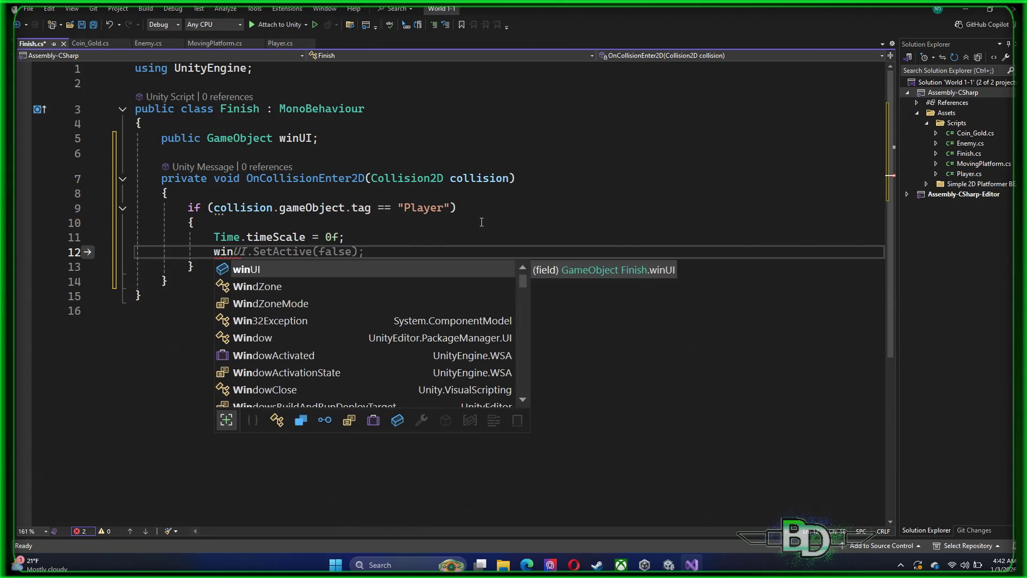
pyautogui.press('Tab')
pyautogui.press('Tab')
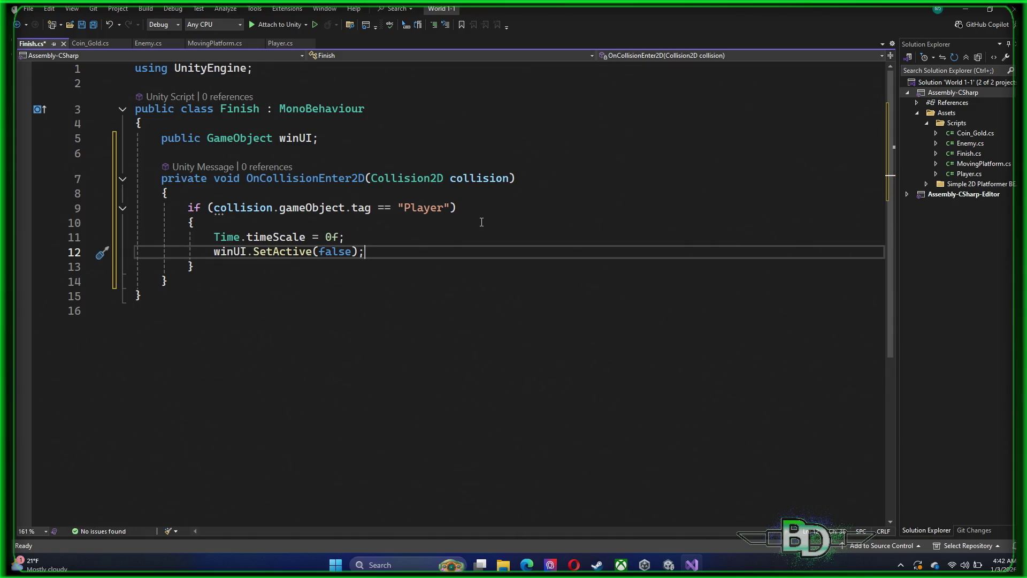
pyautogui.hotkey('ctrl', 's')
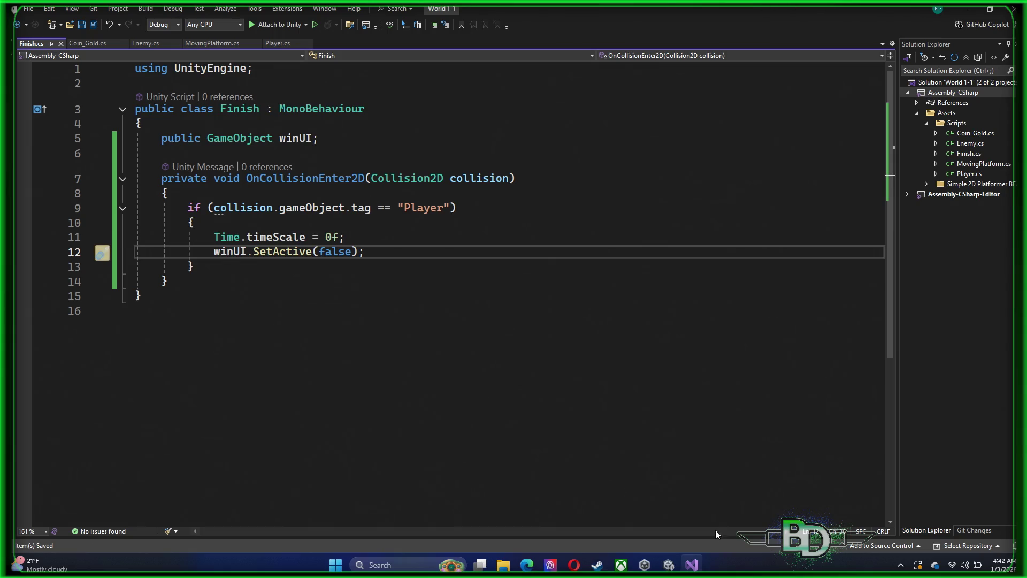
pyautogui.click(666, 565)
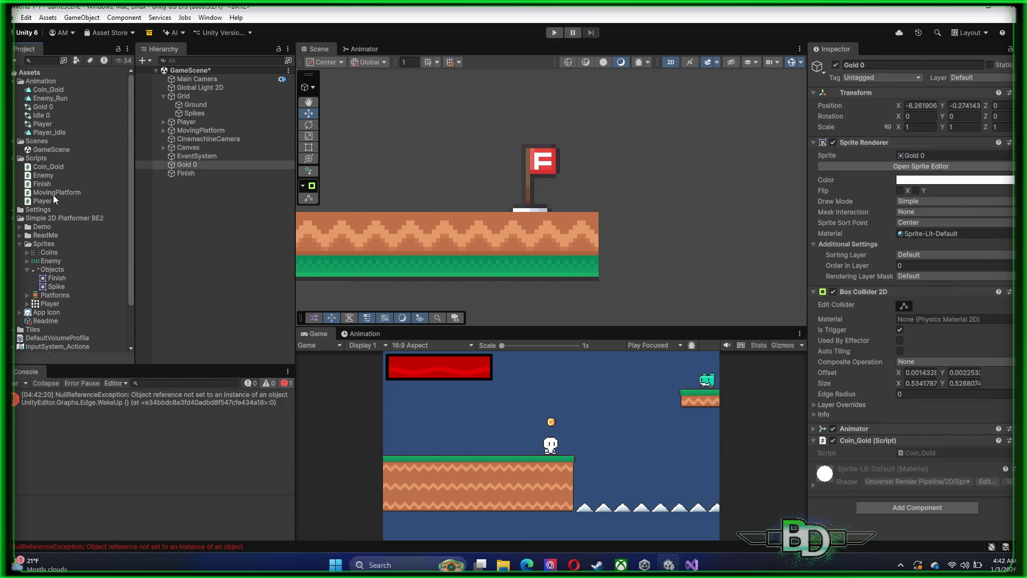
# - Attach the Finish script from the Project window to the Finish object in the Hierarchy
pyautogui.click(43, 185)
pyautogui.click(183, 174)
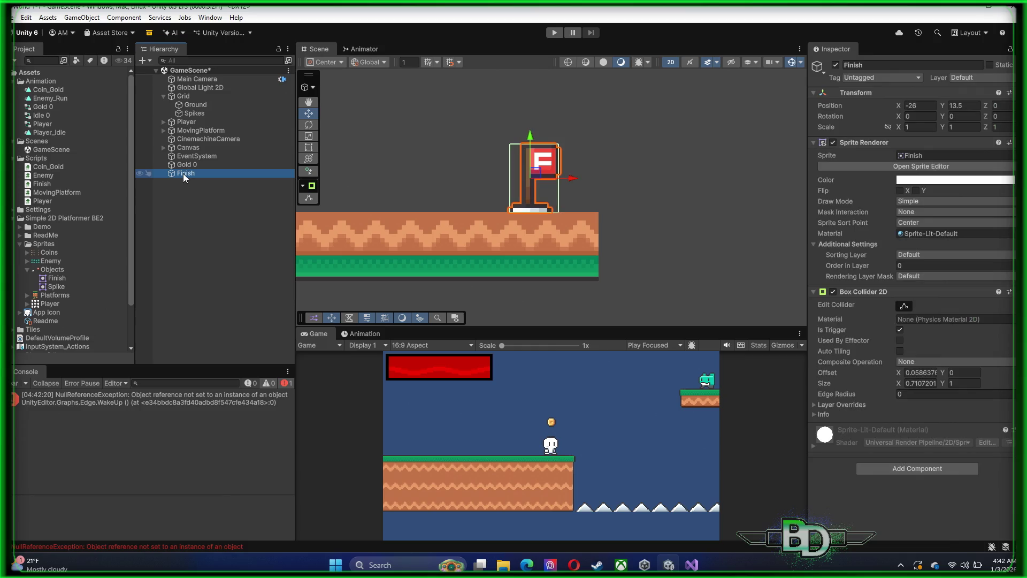
pyautogui.moveTo(37, 187); pyautogui.dragTo(191, 174)
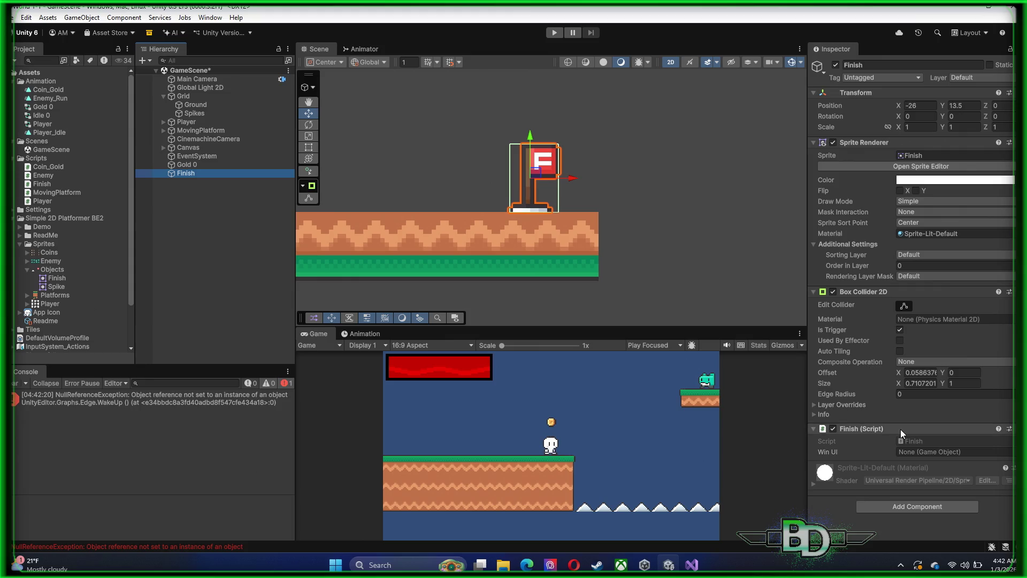
pyautogui.click(169, 197)
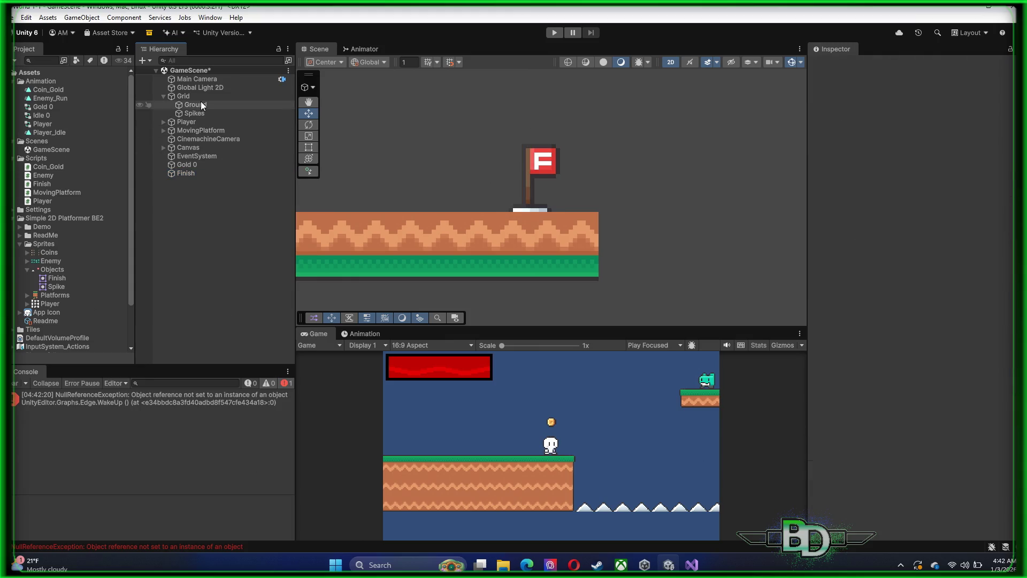
pyautogui.click(191, 149)
pyautogui.rightClick(191, 149)
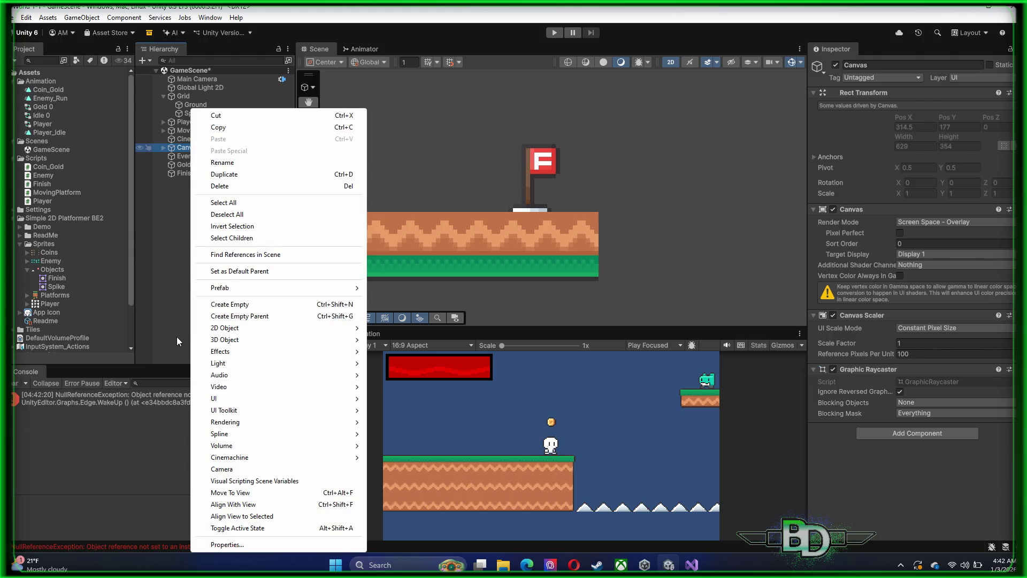
# - Add a TextMeshPro text to import TMP Essentials and Extras, then delete that Text (TMP) object
pyautogui.moveTo(225, 399)
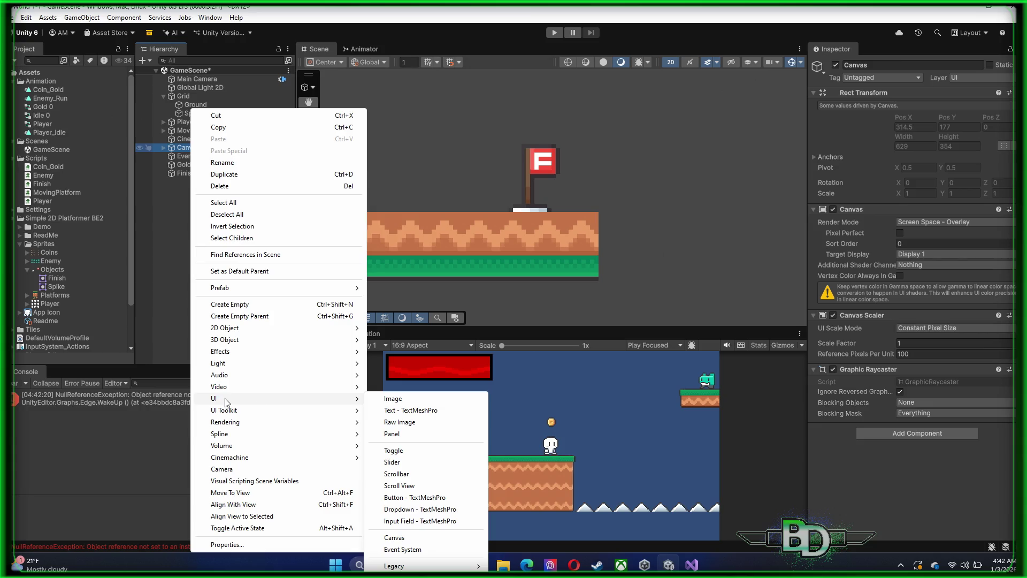
pyautogui.click(411, 412)
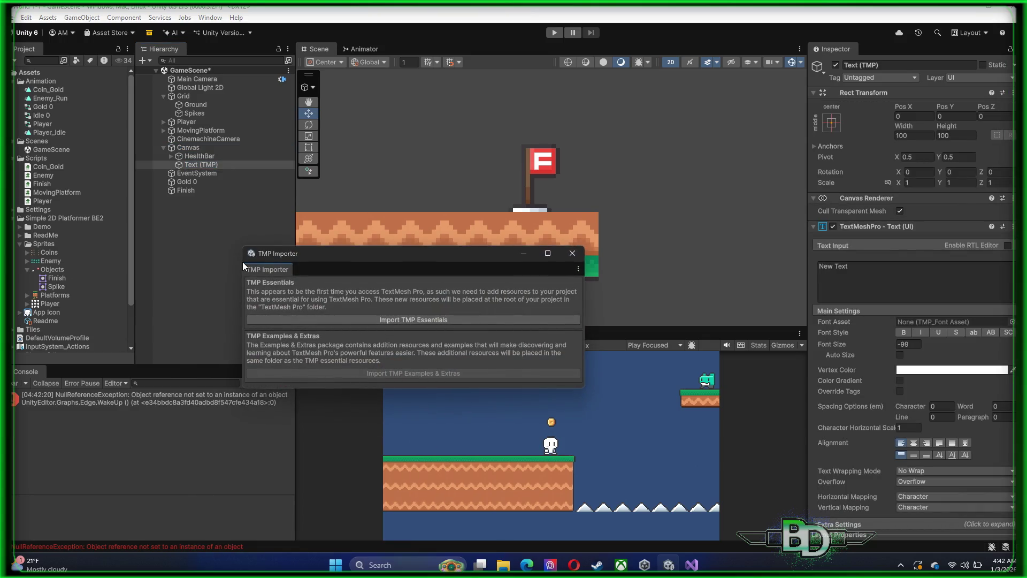
pyautogui.click(413, 320)
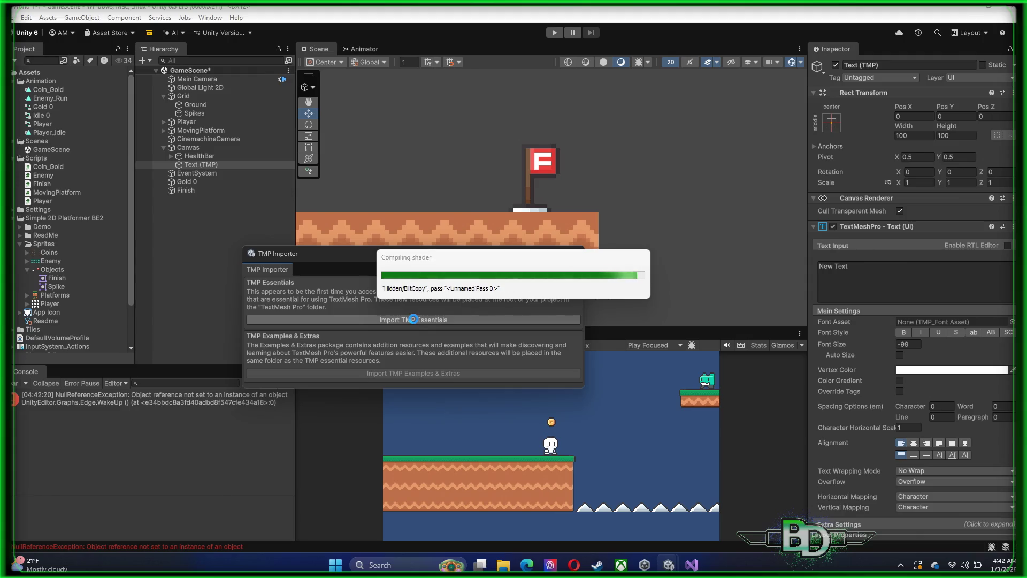
pyautogui.click(419, 373)
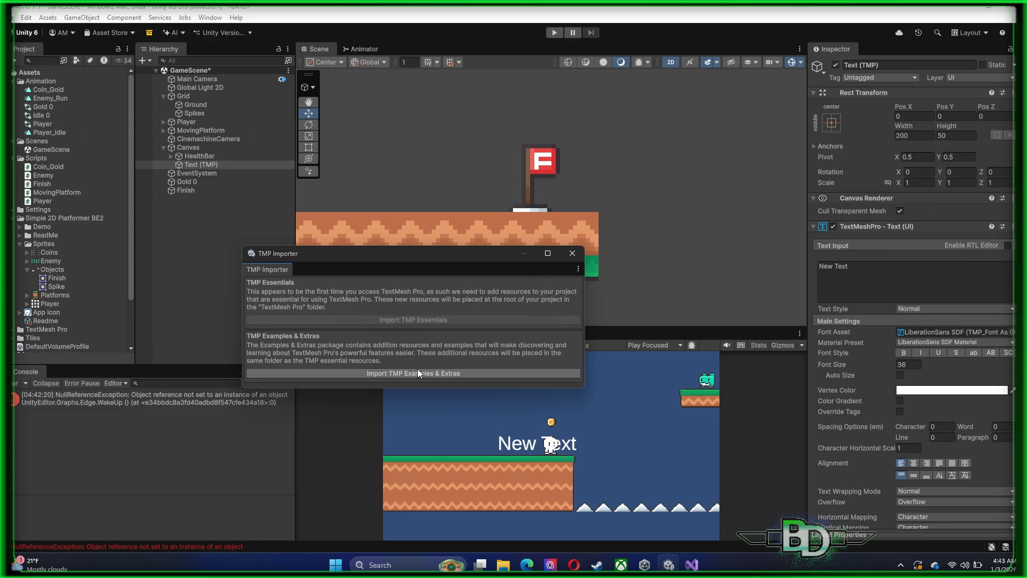
pyautogui.click(418, 373)
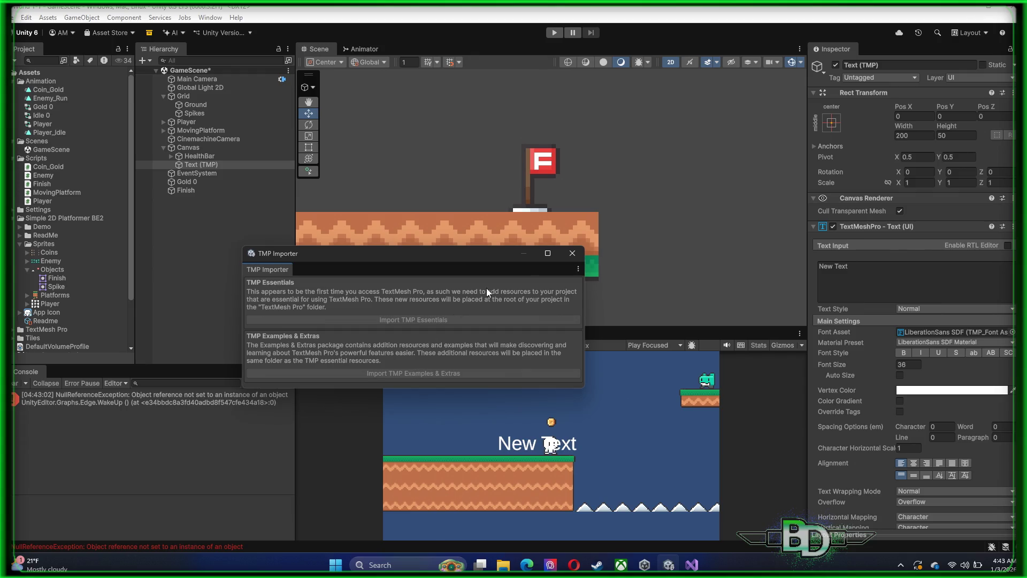
pyautogui.click(568, 254)
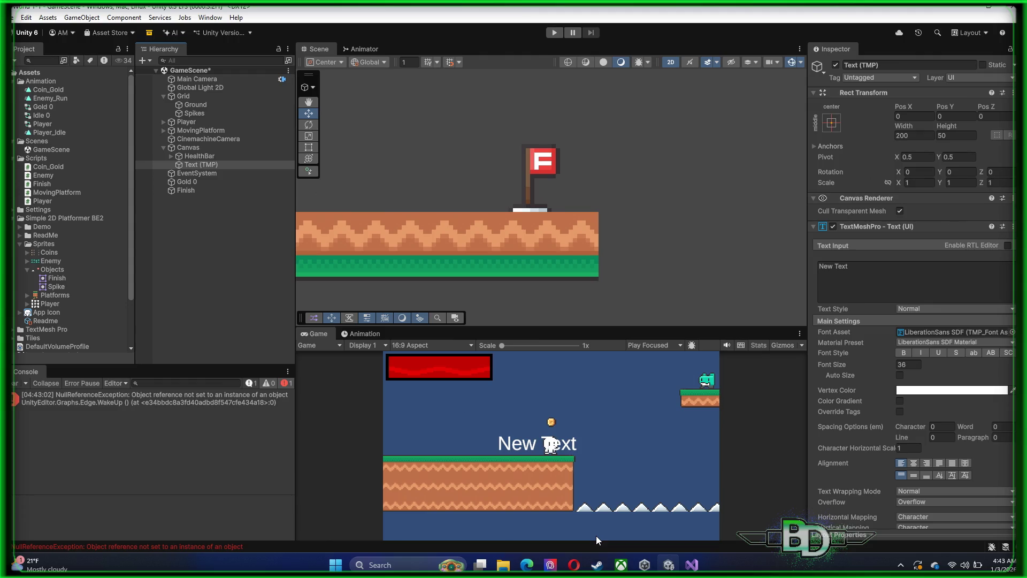
pyautogui.rightClick(205, 166)
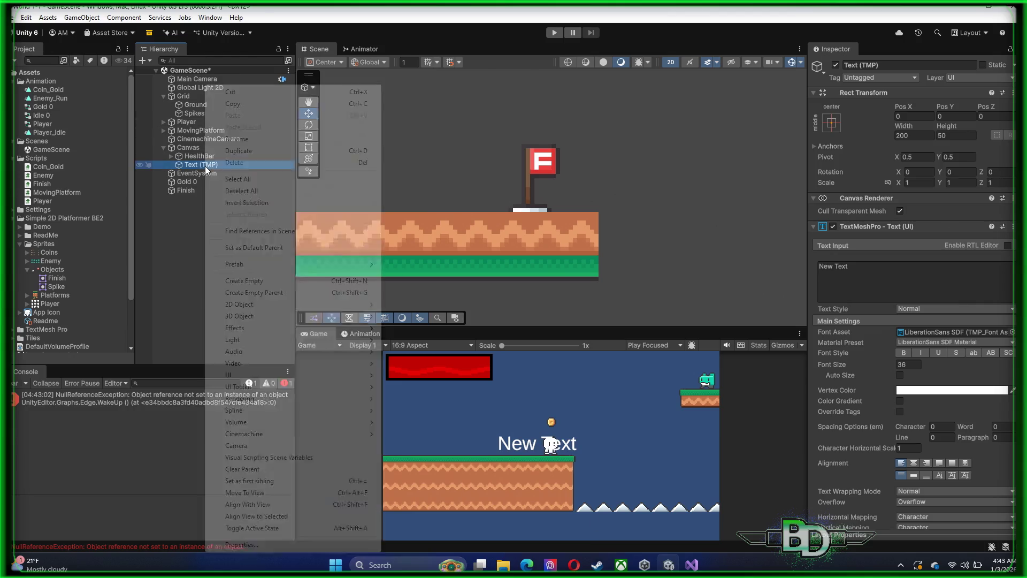
pyautogui.click(261, 163)
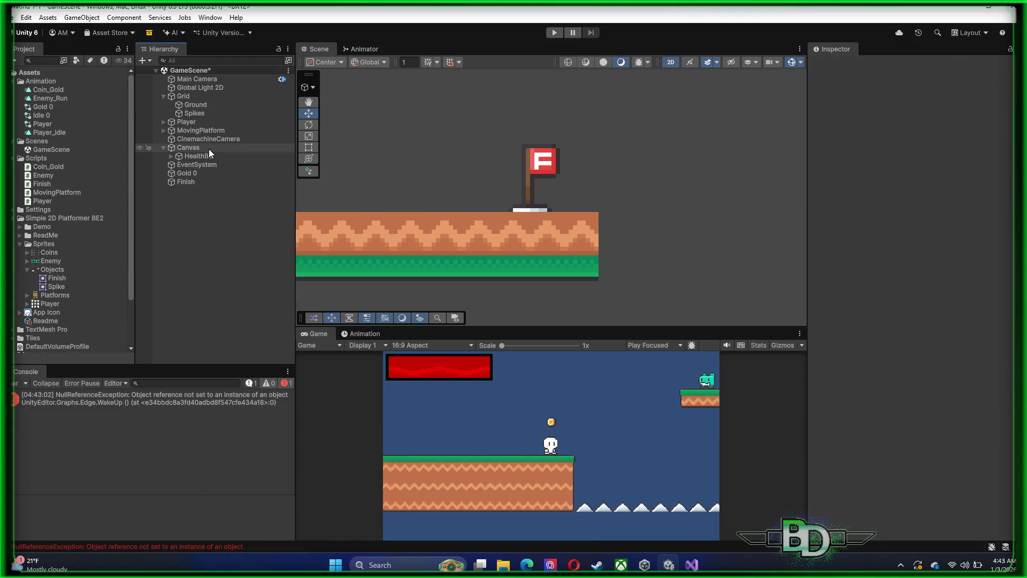
# - Add a UI Image named WinUI under the Canvas and frame the Canvas in the scene view
pyautogui.rightClick(209, 151)
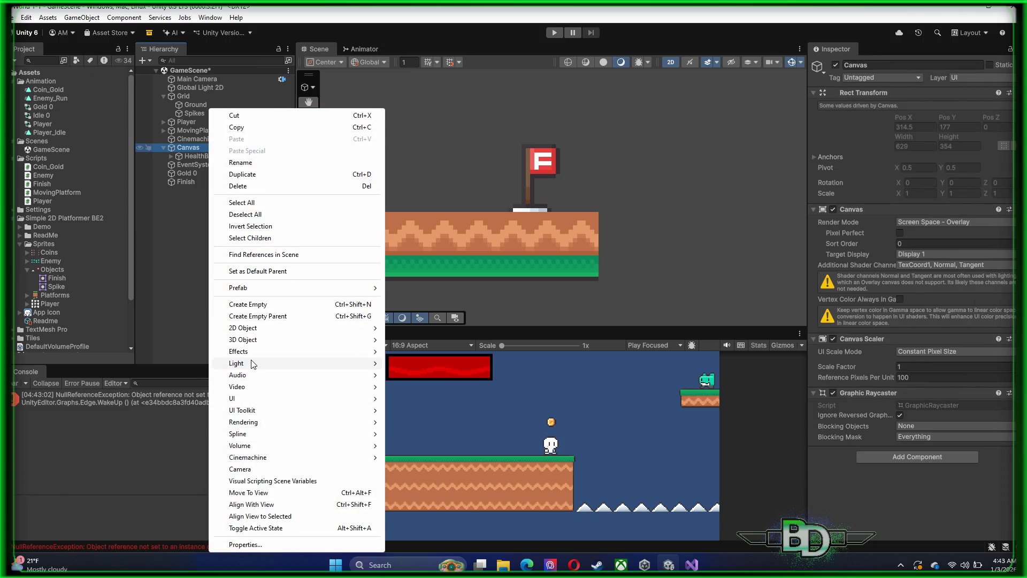
pyautogui.moveTo(252, 363)
pyautogui.moveTo(247, 402)
pyautogui.click(435, 399)
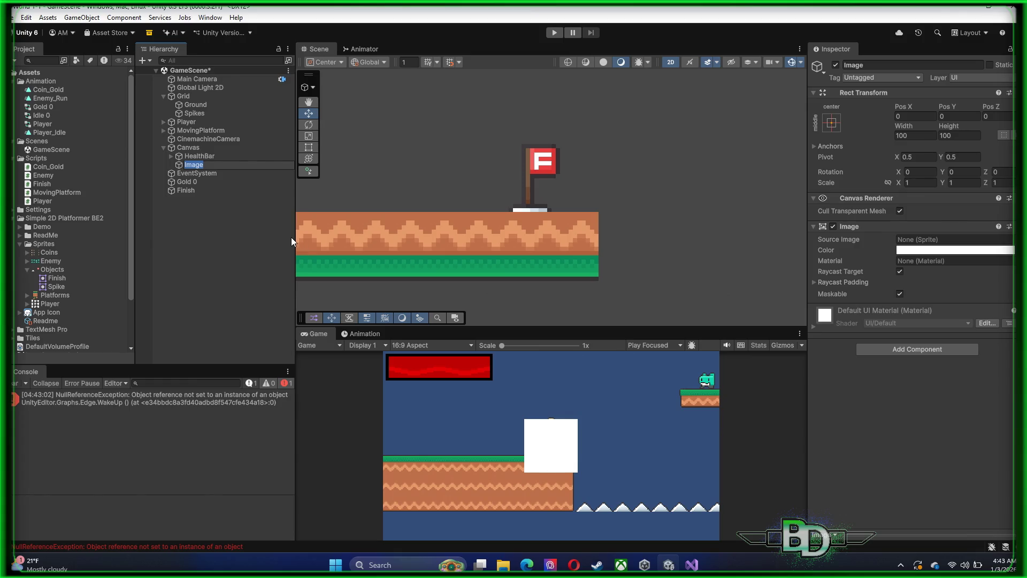
pyautogui.write('WinUI')
pyautogui.press('Return')
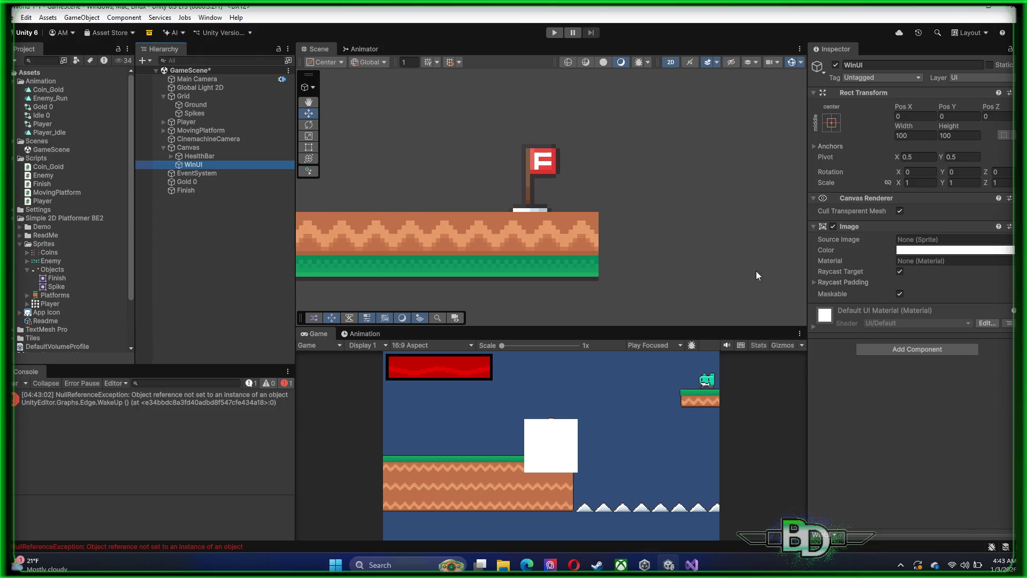
pyautogui.click(189, 150)
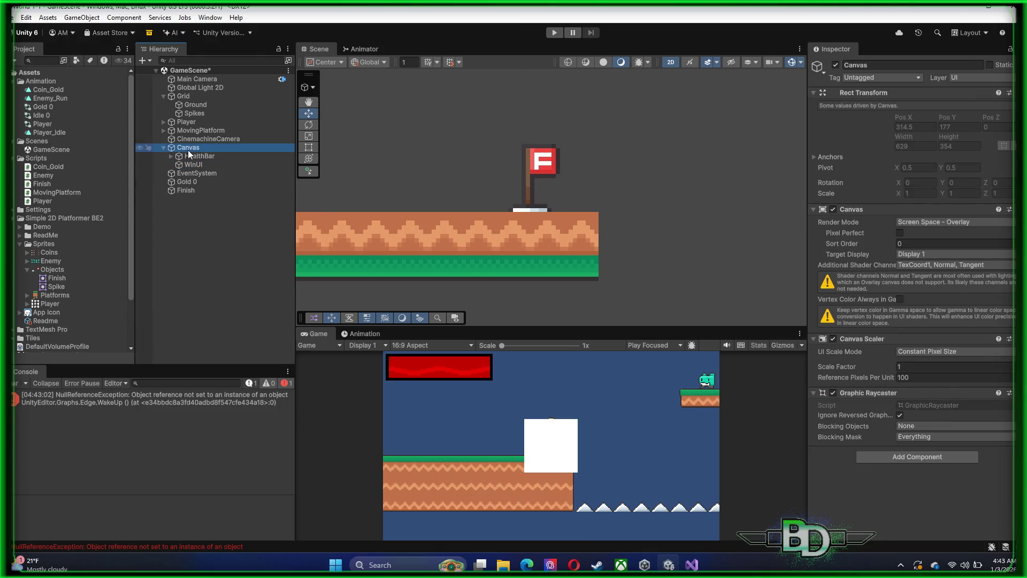
pyautogui.scroll(-2, 563, 210)
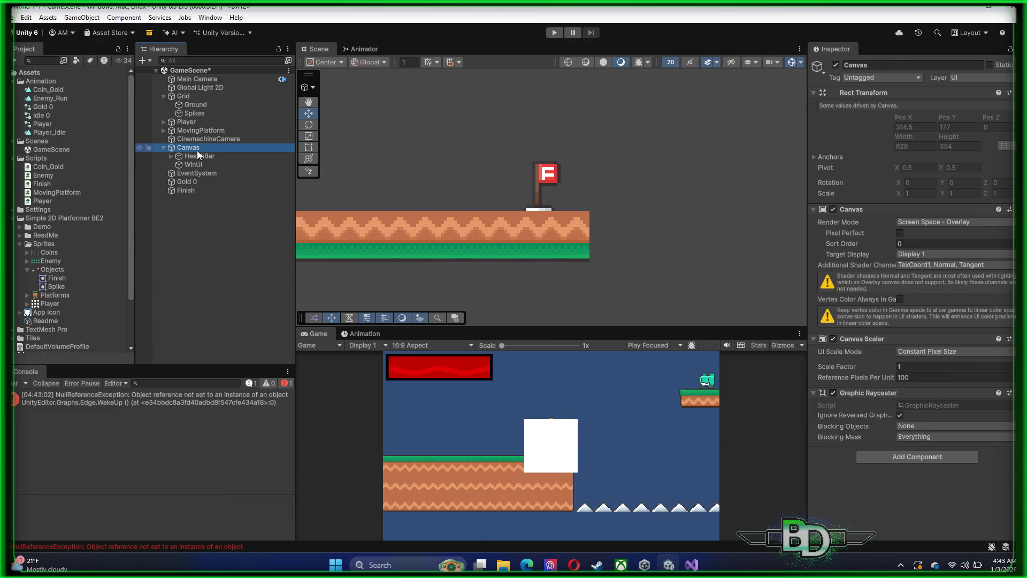
pyautogui.press('f')
pyautogui.click(553, 213)
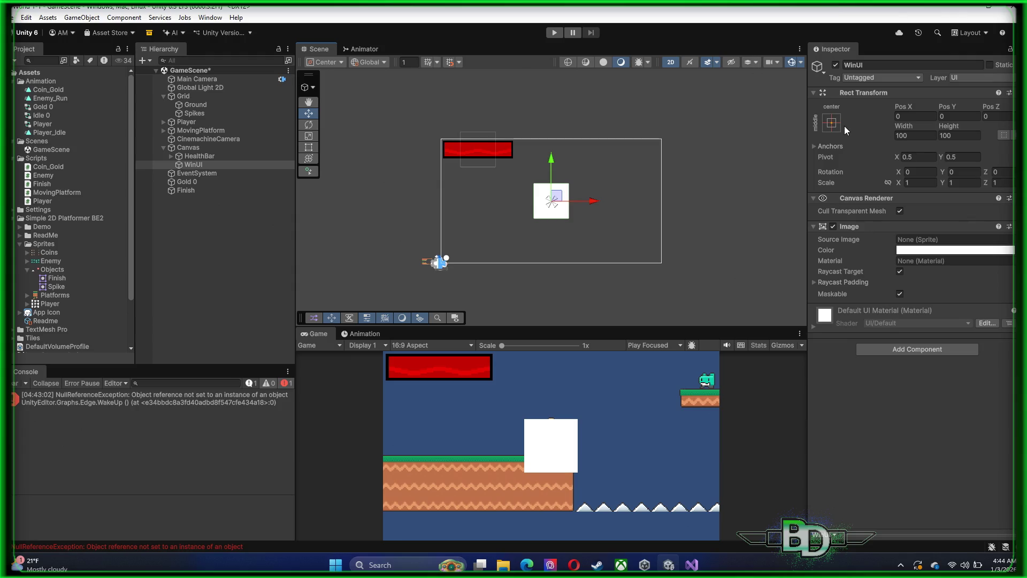
# - Apply the stretch-stretch anchor preset to WinUI, including pivot and position
pyautogui.click(817, 148)
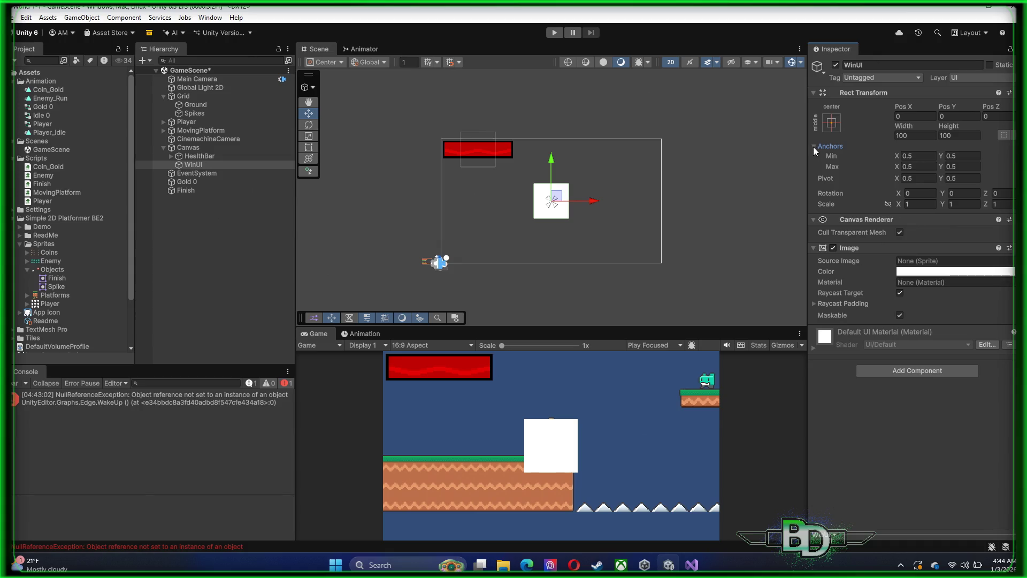
pyautogui.click(817, 148)
pyautogui.click(832, 126)
pyautogui.click(945, 289)
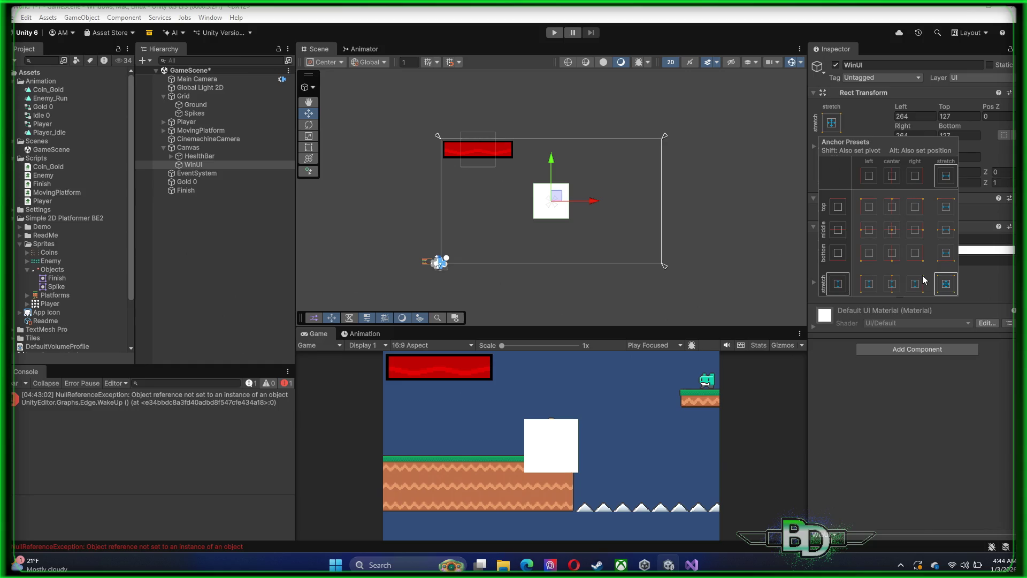
pyautogui.press('shift')
pyautogui.click(855, 107)
# - Set WinUI's Top, Left, Right and Bottom offsets to 0 and its colour to black
pyautogui.click(977, 116)
pyautogui.write('0')
pyautogui.click(912, 116)
pyautogui.write('0')
pyautogui.click(924, 136)
pyautogui.write('0')
pyautogui.click(959, 136)
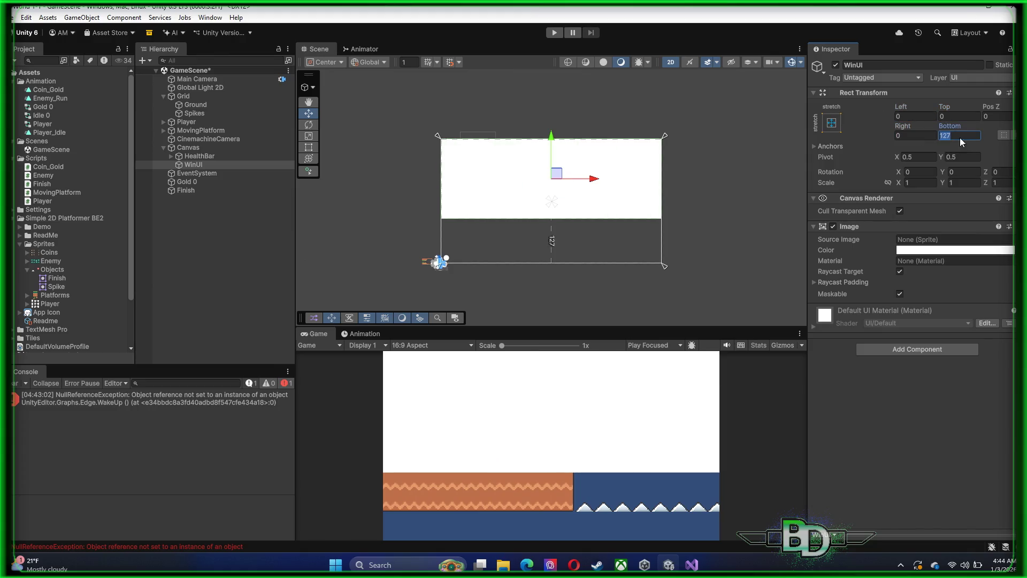
pyautogui.write('0')
pyautogui.click(937, 250)
pyautogui.click(963, 458)
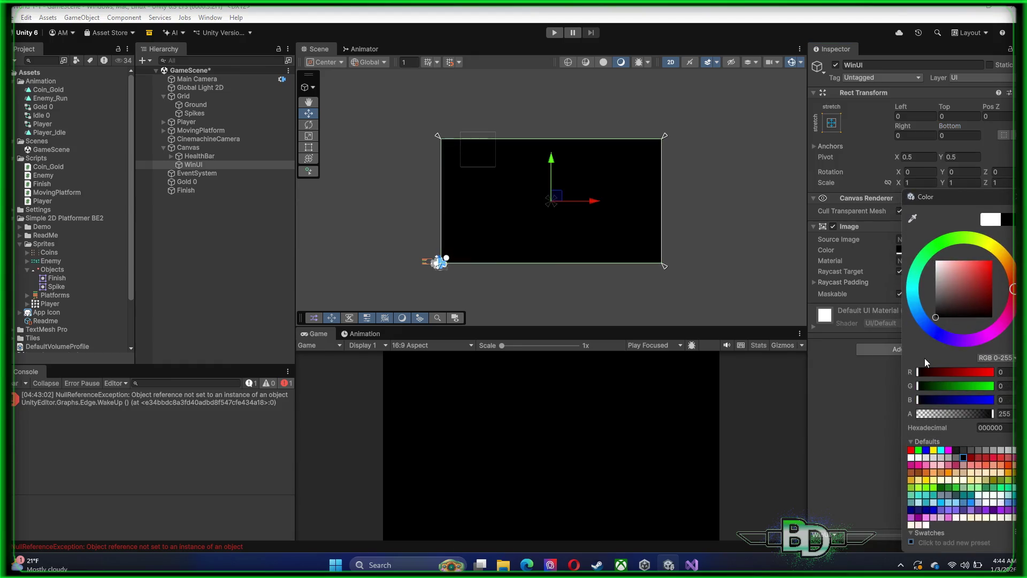
# - Make the black WinUI overlay semi-transparent with an alpha of 200
pyautogui.click(820, 406)
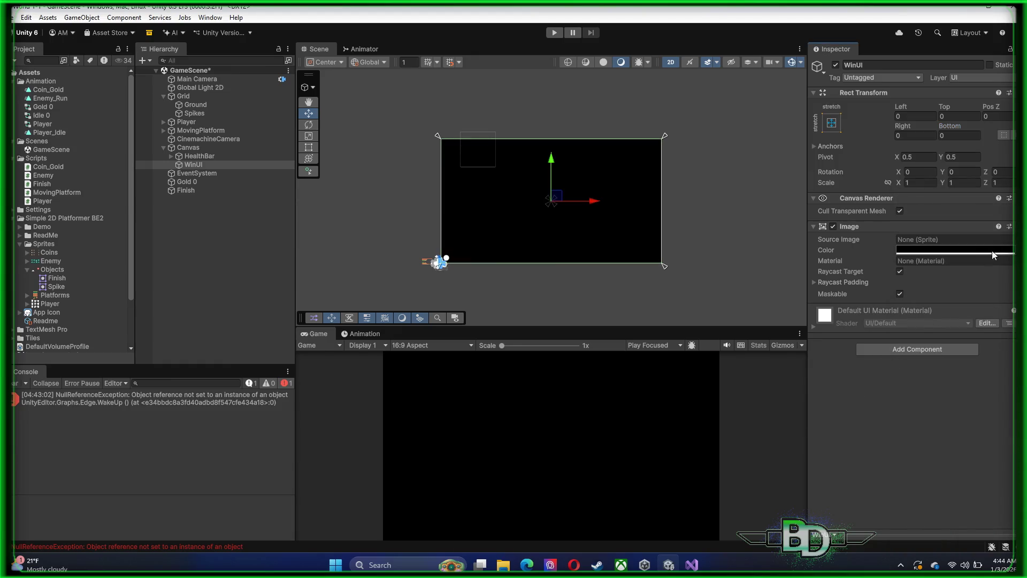
pyautogui.click(955, 250)
pyautogui.moveTo(962, 417); pyautogui.dragTo(977, 418)
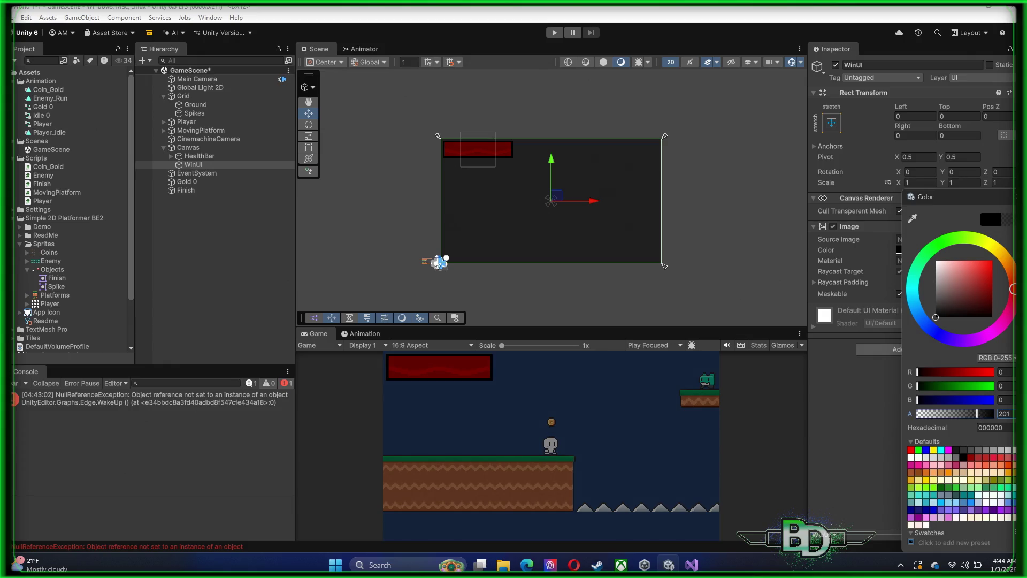
pyautogui.click(1004, 413)
pyautogui.write('200')
pyautogui.press('Return')
# - Try a white overlay colour with an alpha of 25
pyautogui.moveTo(943, 276); pyautogui.dragTo(936, 261)
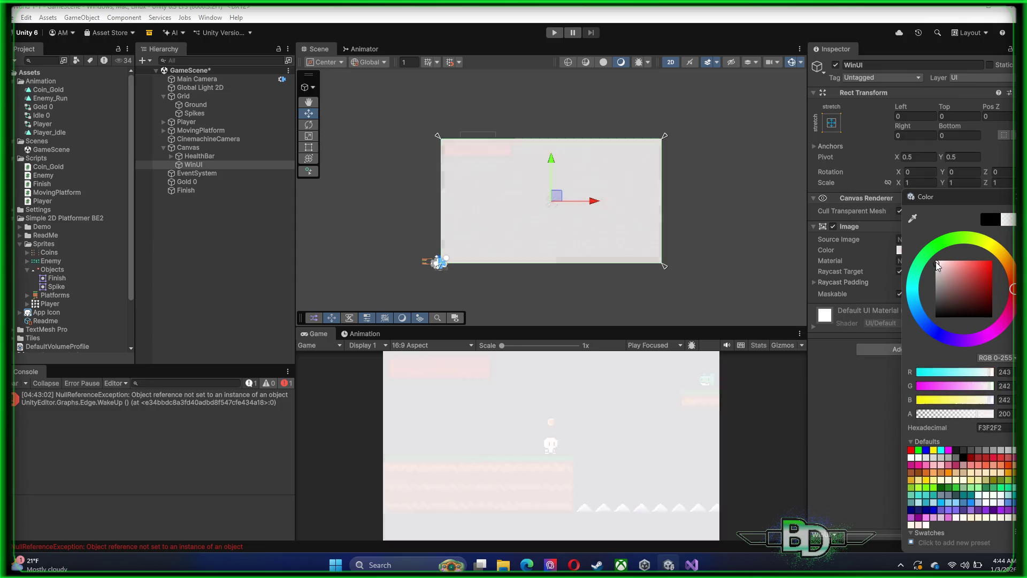
pyautogui.moveTo(951, 415); pyautogui.dragTo(925, 419)
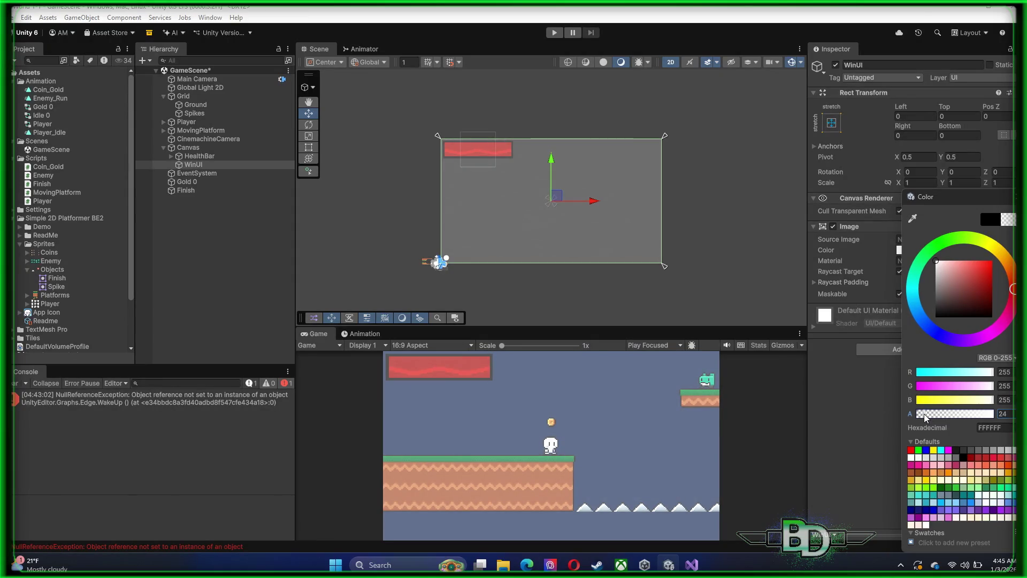
pyautogui.click(1011, 413)
pyautogui.write('25')
# - Switch the overlay back to black and re-enter the alpha value, leaving it transparent
pyautogui.click(966, 327)
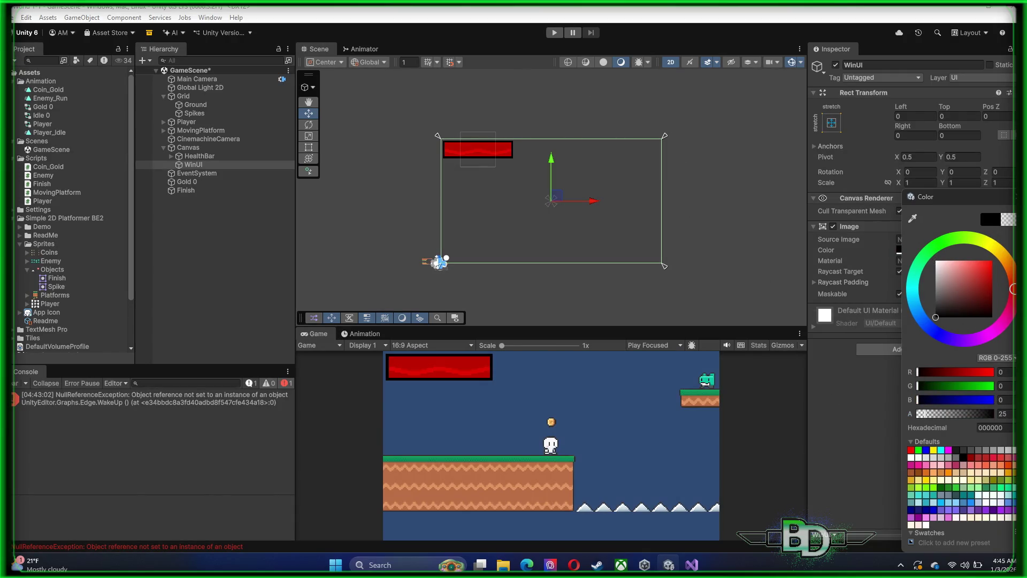
pyautogui.click(1006, 414)
pyautogui.write('250')
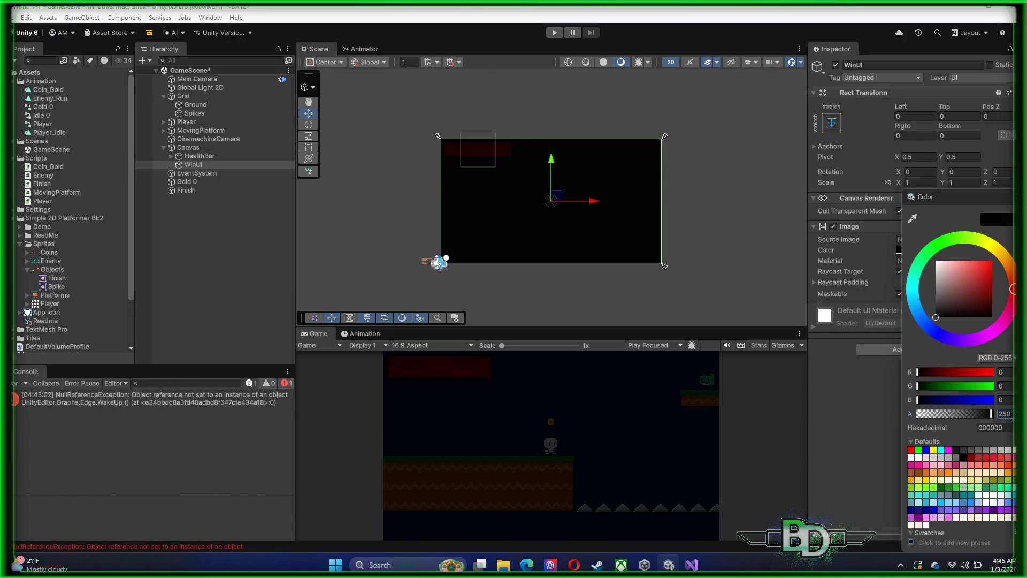
pyautogui.press('BackSpace')
pyautogui.press('BackSpace')
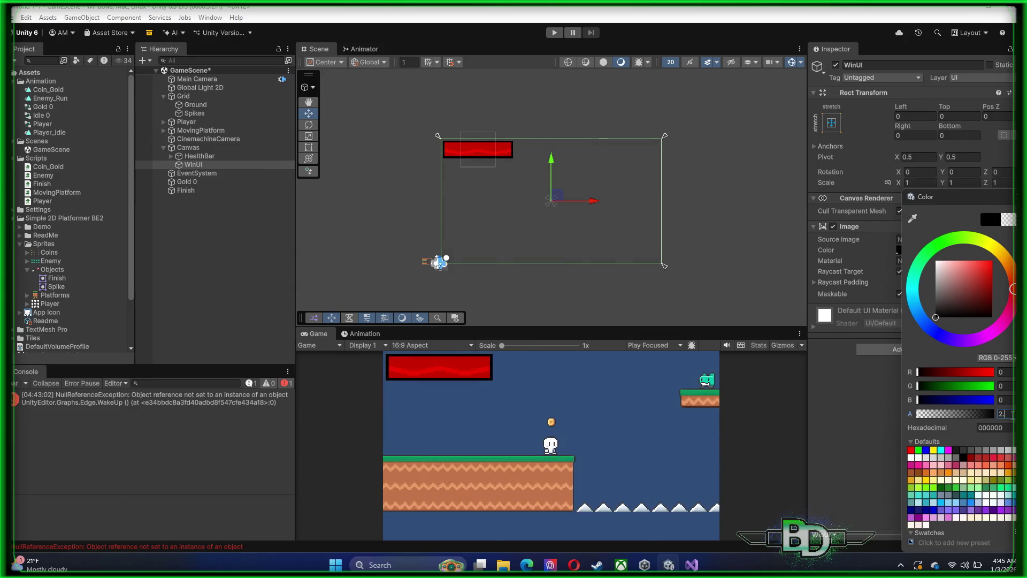
pyautogui.write('00')
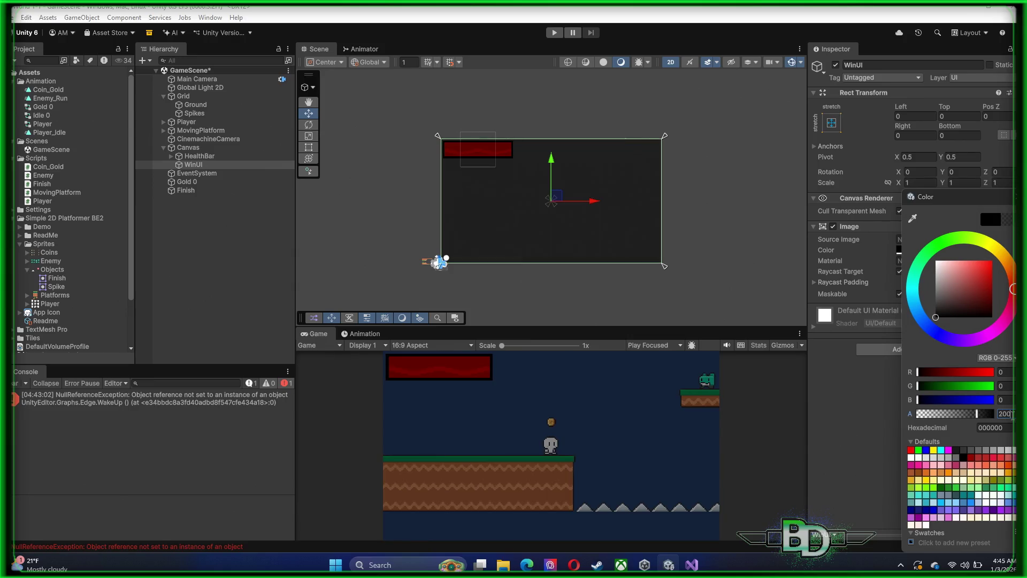
pyautogui.click(871, 427)
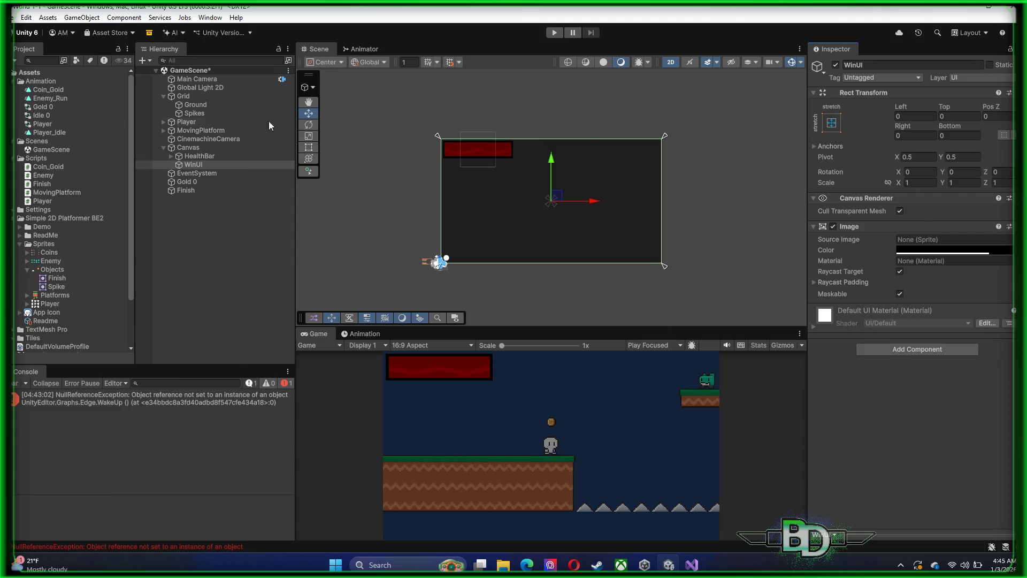
# - Add a TextMeshPro text label as a child of WinUI
pyautogui.rightClick(216, 165)
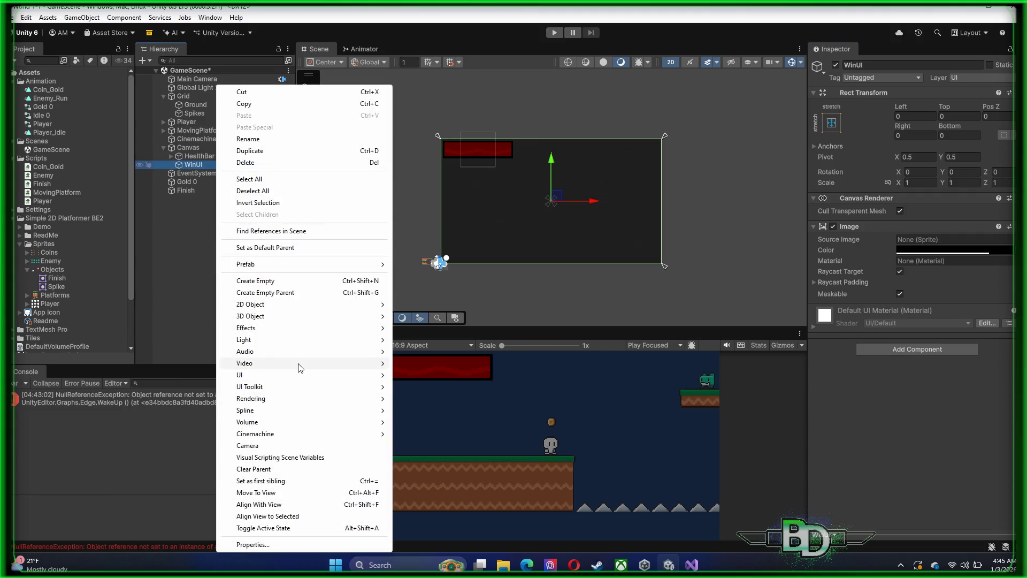
pyautogui.moveTo(295, 376)
pyautogui.click(428, 387)
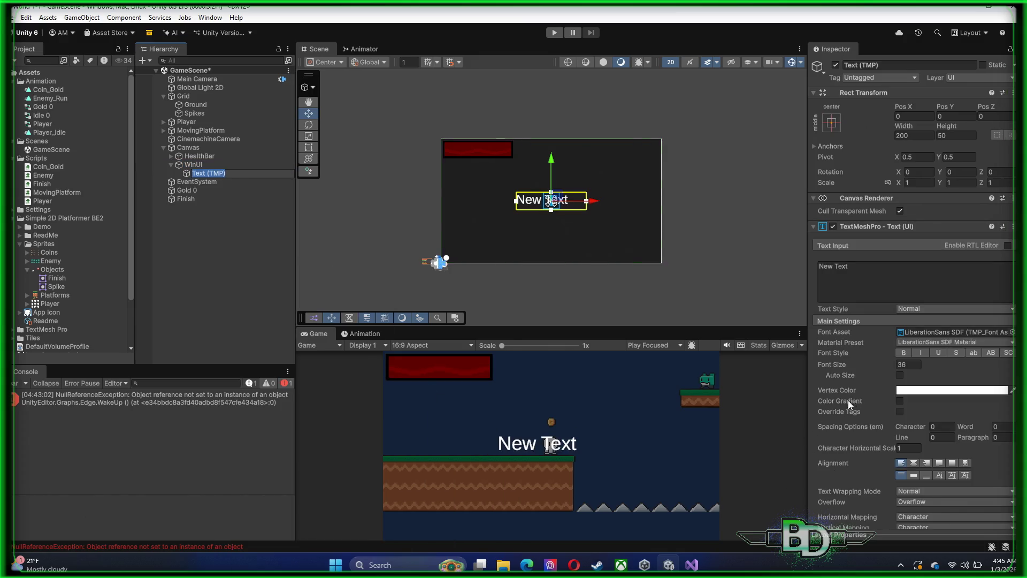
# - Centre the label's text horizontally and vertically and set its wrapping to No Wrap
pyautogui.scroll(-5, 936, 397)
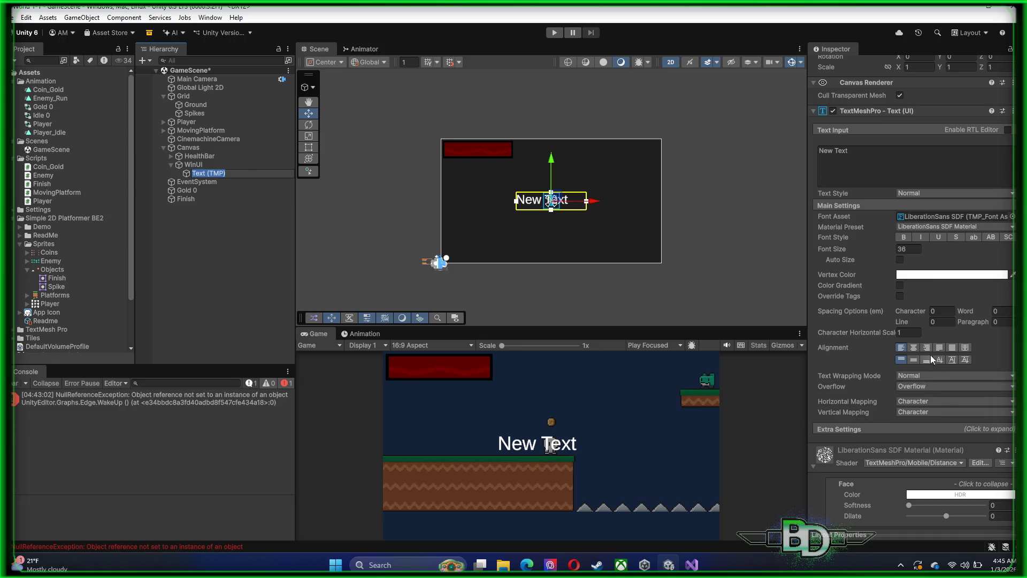
pyautogui.click(913, 347)
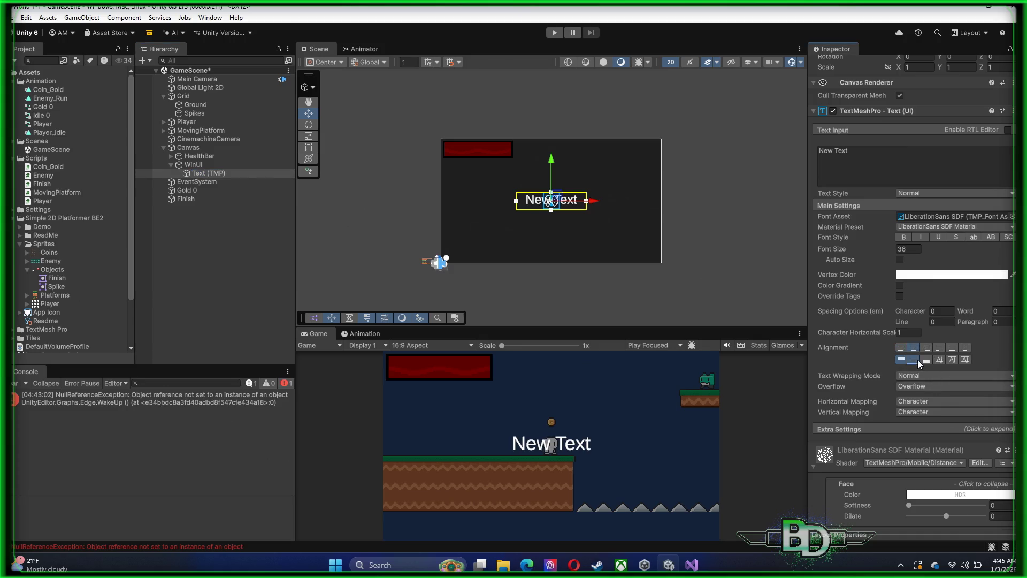
pyautogui.click(917, 361)
pyautogui.scroll(-3, 947, 375)
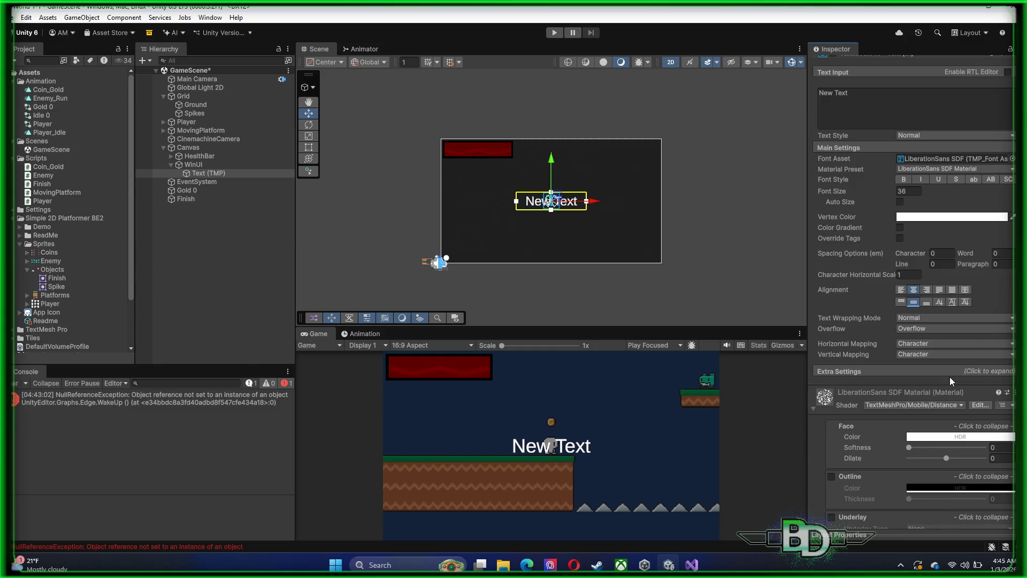
pyautogui.click(926, 319)
pyautogui.click(930, 330)
pyautogui.click(926, 320)
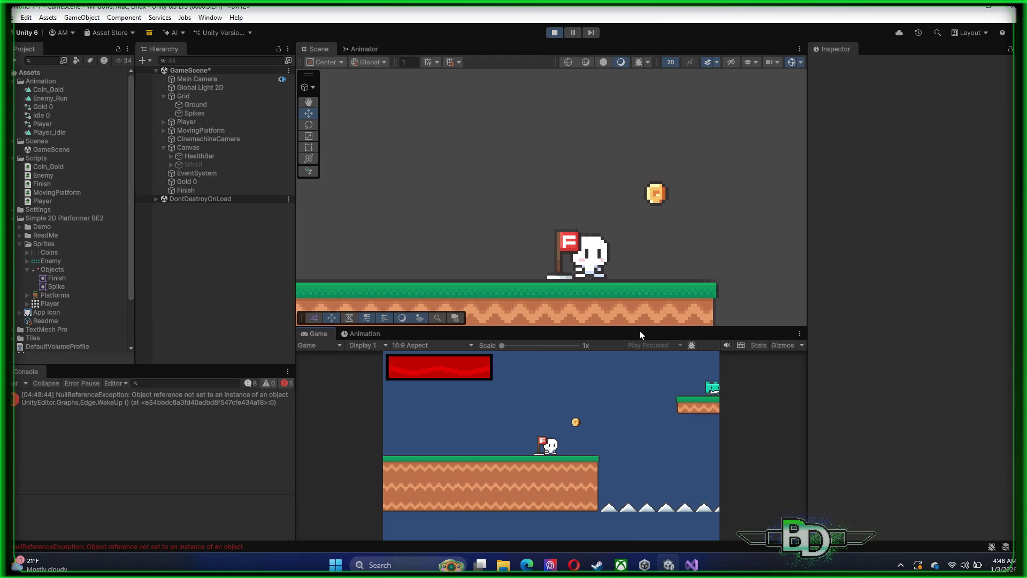
# - Walk the player around the flag in the test run, stop playing, and select Finish
pyautogui.press('a')
pyautogui.press('d')
pyautogui.press('a')
pyautogui.click(555, 32)
pyautogui.click(187, 181)
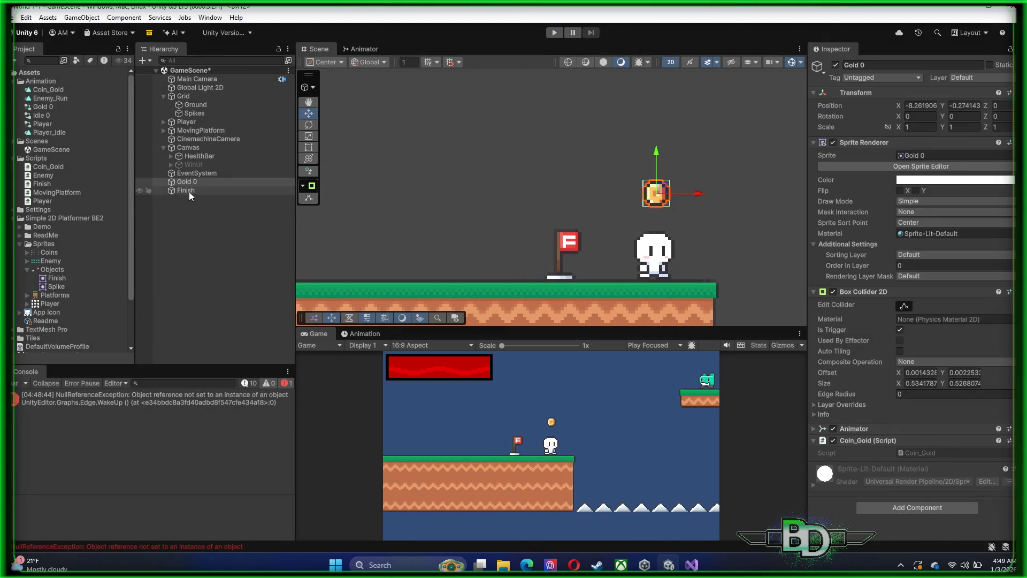
pyautogui.click(187, 190)
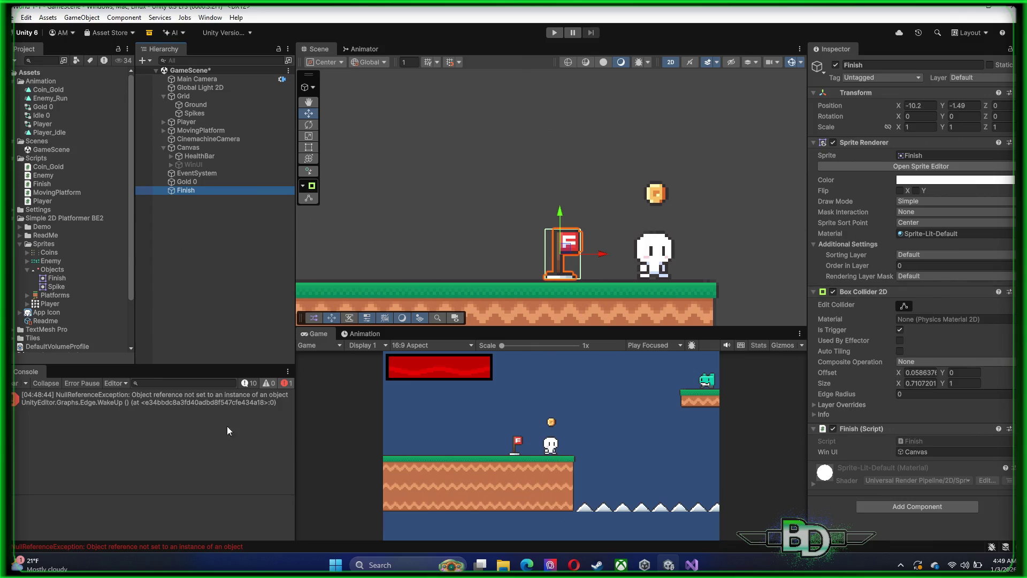
pyautogui.click(690, 565)
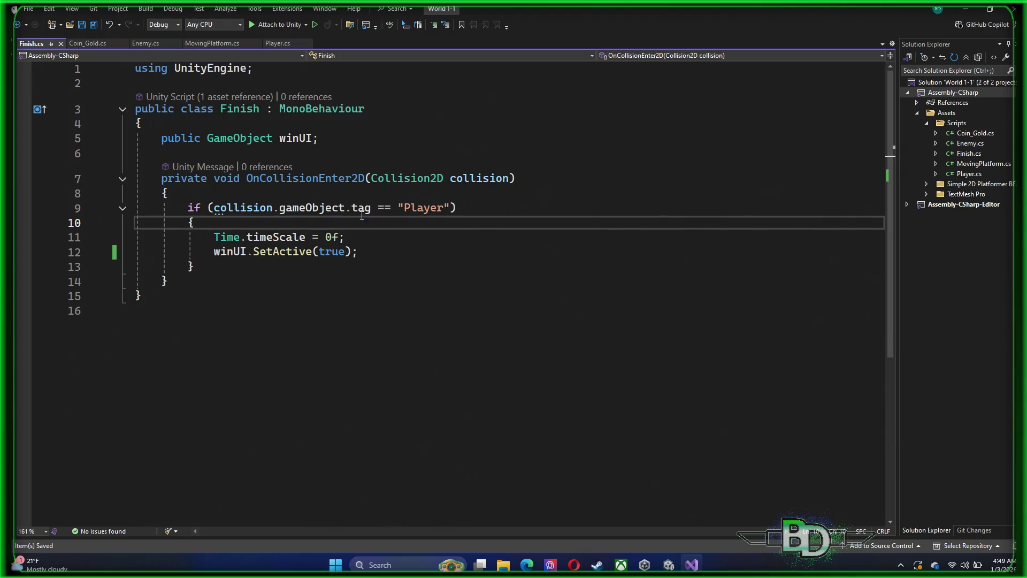
# - Leave Finish.cs in Visual Studio and return to the Unity editor
pyautogui.click(973, 14)
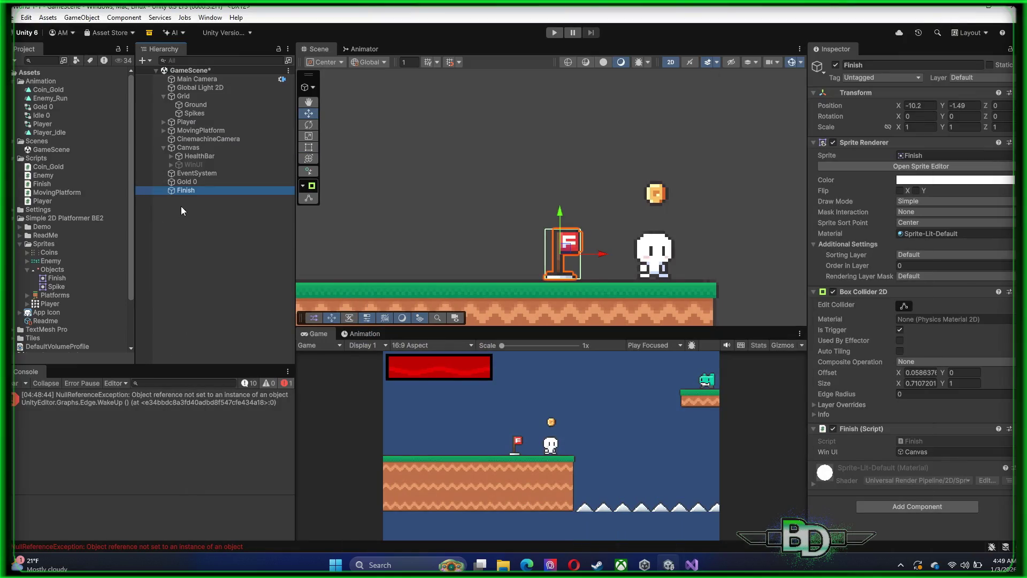
# - Replace Canvas with the WinUI panel in the Finish script's Win UI slot
pyautogui.click(187, 190)
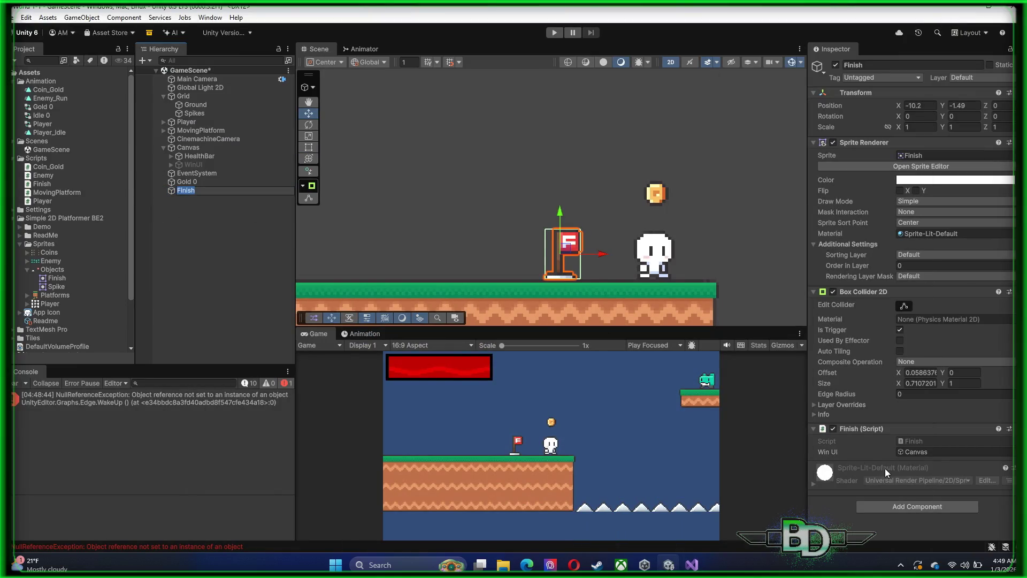
pyautogui.click(914, 453)
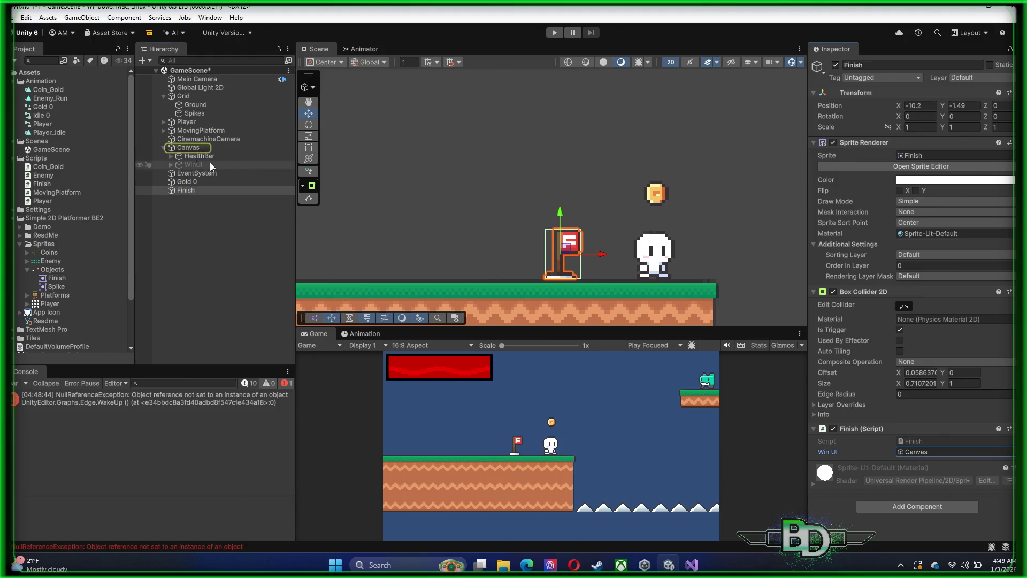
pyautogui.click(180, 165)
pyautogui.click(172, 166)
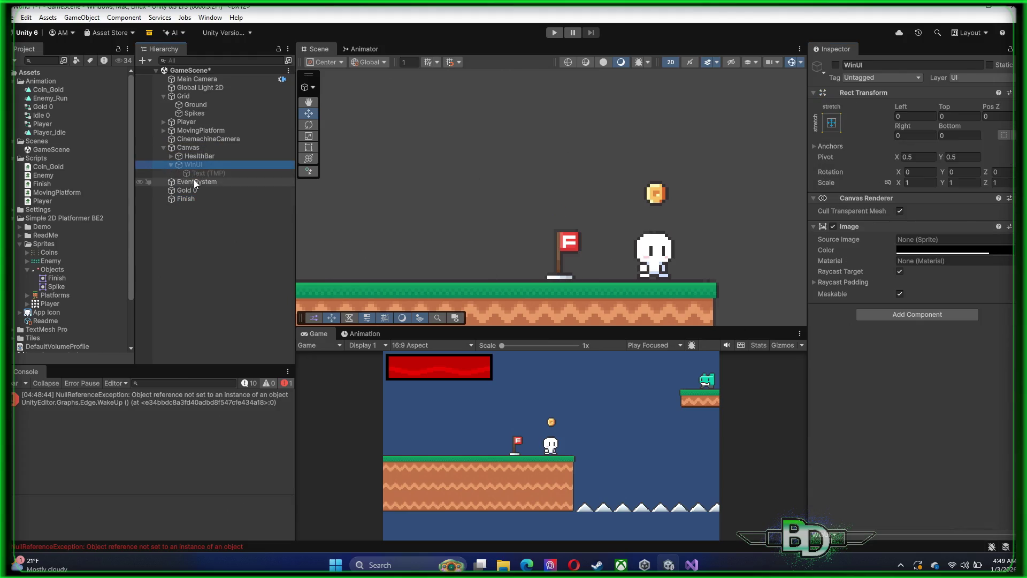
pyautogui.click(203, 198)
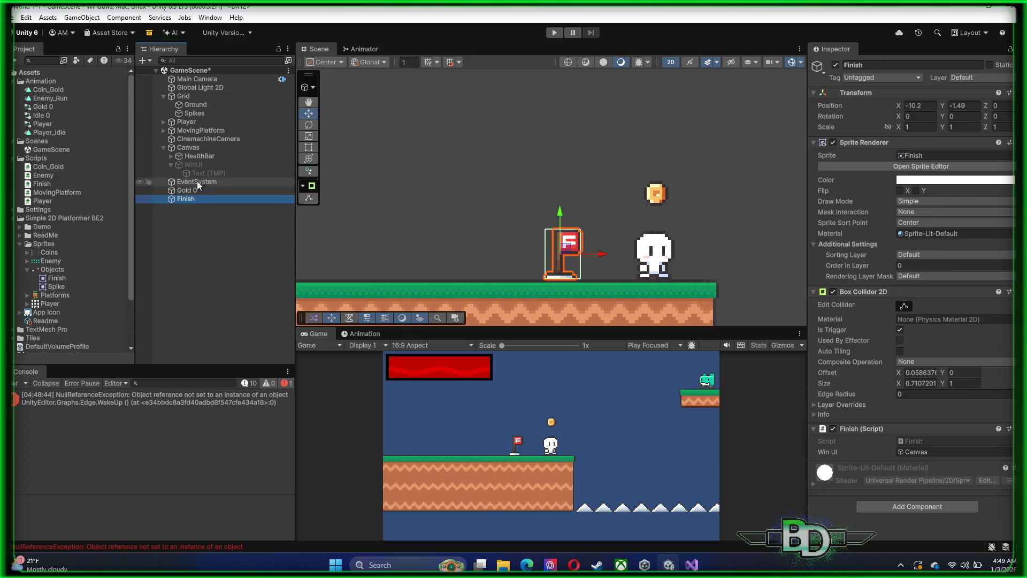
pyautogui.moveTo(191, 165)
pyautogui.mouseDown()
pyautogui.moveTo(958, 441)
pyautogui.moveTo(954, 450)
pyautogui.mouseUp()
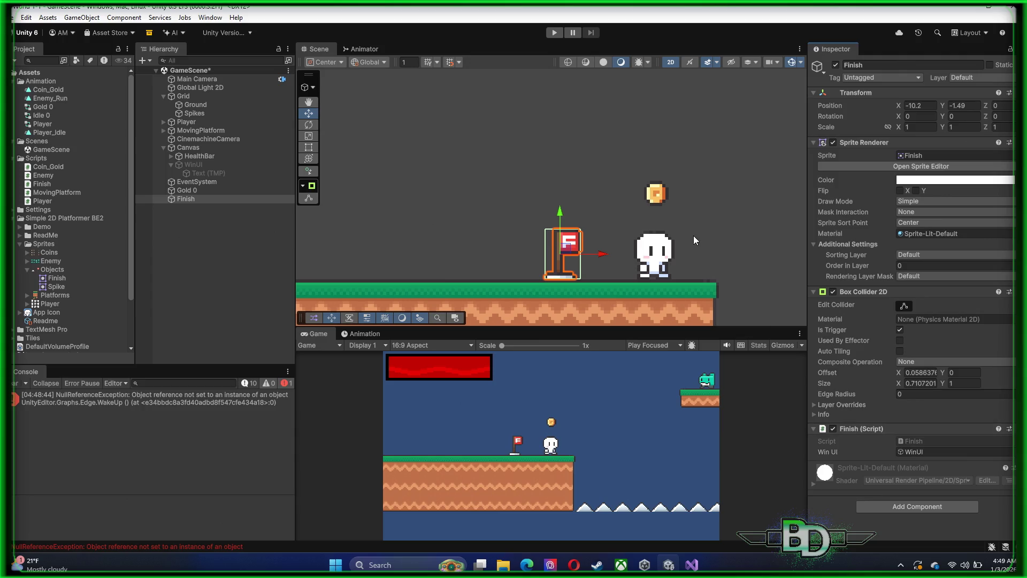
pyautogui.click(216, 258)
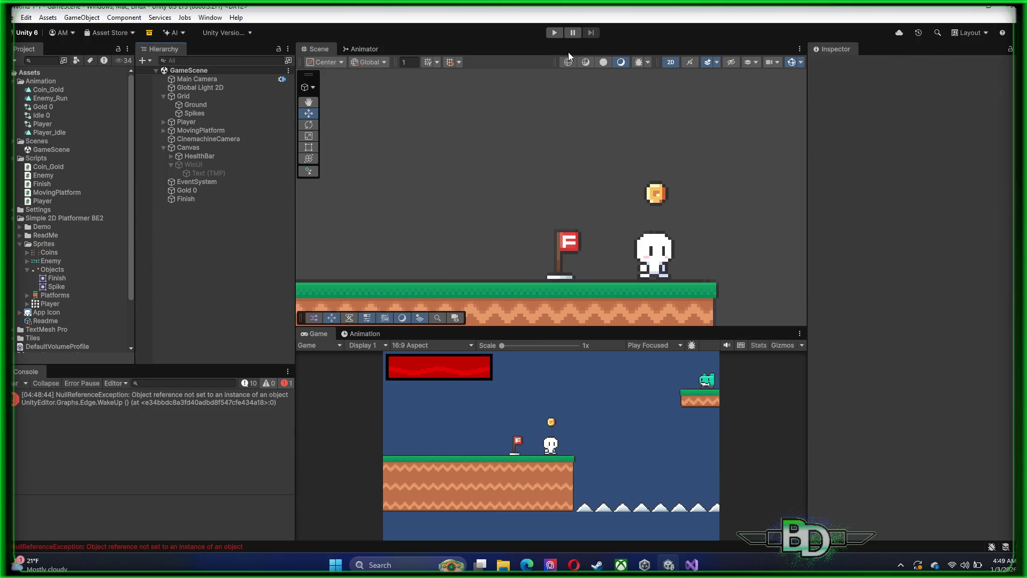
# - Test-play by walking left onto the flag, stop, then bring up Finish.cs for the Finish object
pyautogui.click(554, 33)
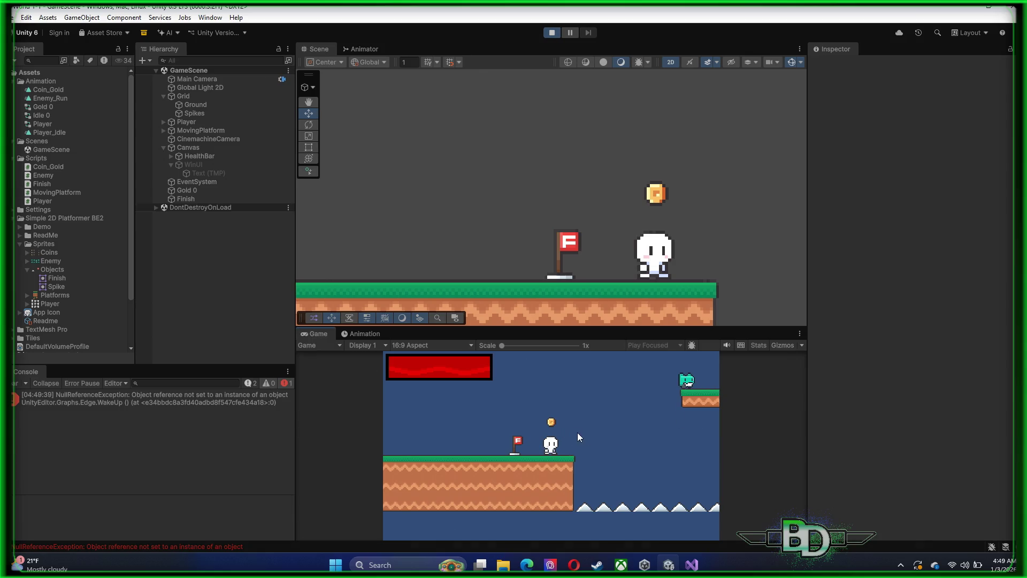
pyautogui.press('Left')
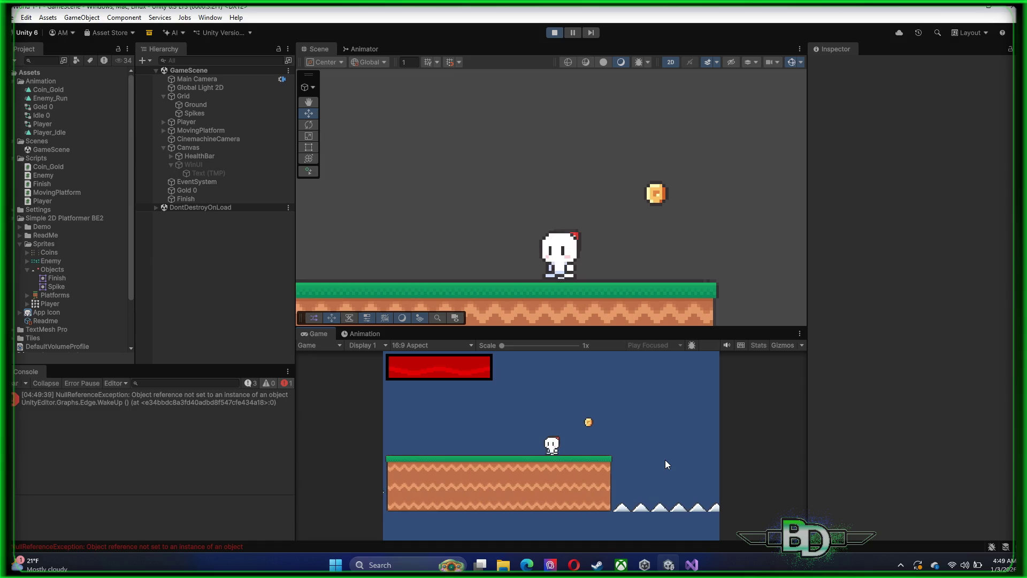
pyautogui.click(555, 32)
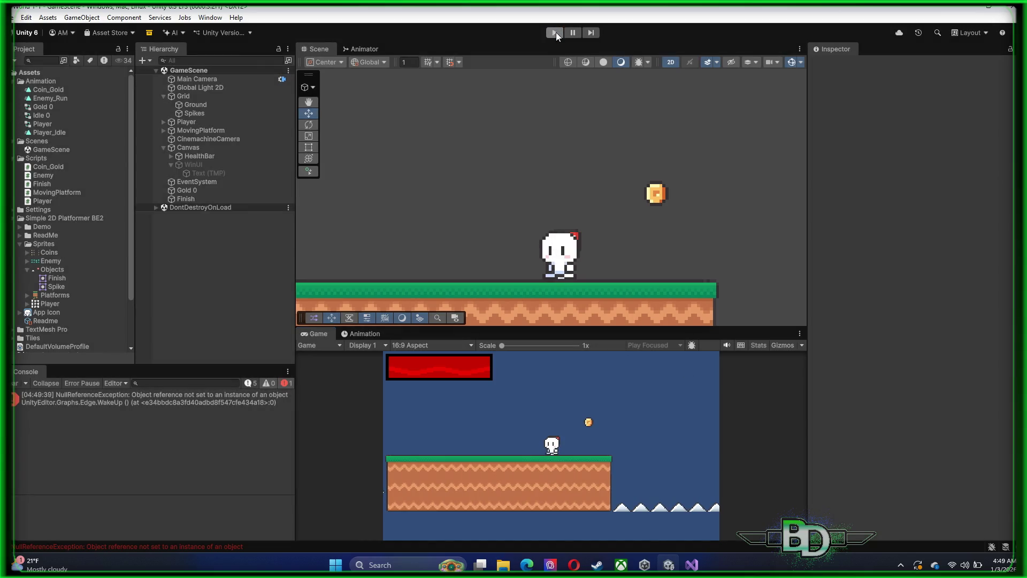
pyautogui.click(182, 199)
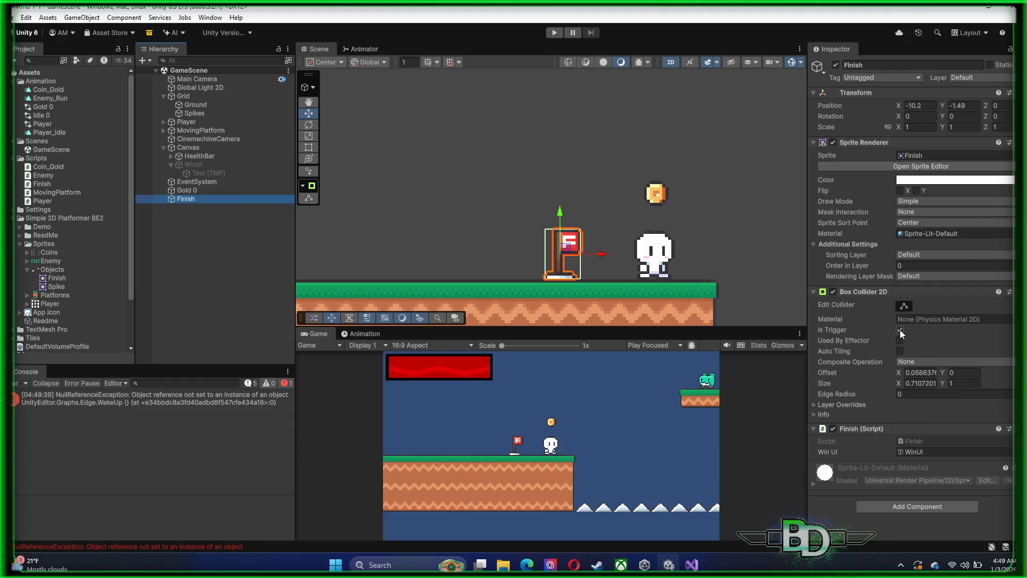
pyautogui.click(691, 564)
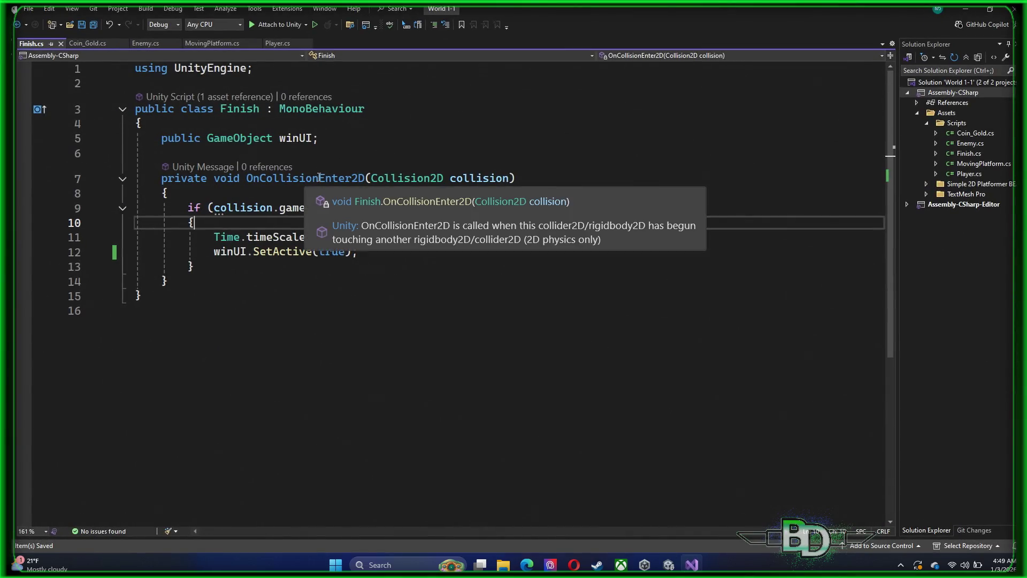
# - Rename the OnCollisionEnter2D method to OnTriggerEnter2D by editing its name, and save
pyautogui.click(261, 179)
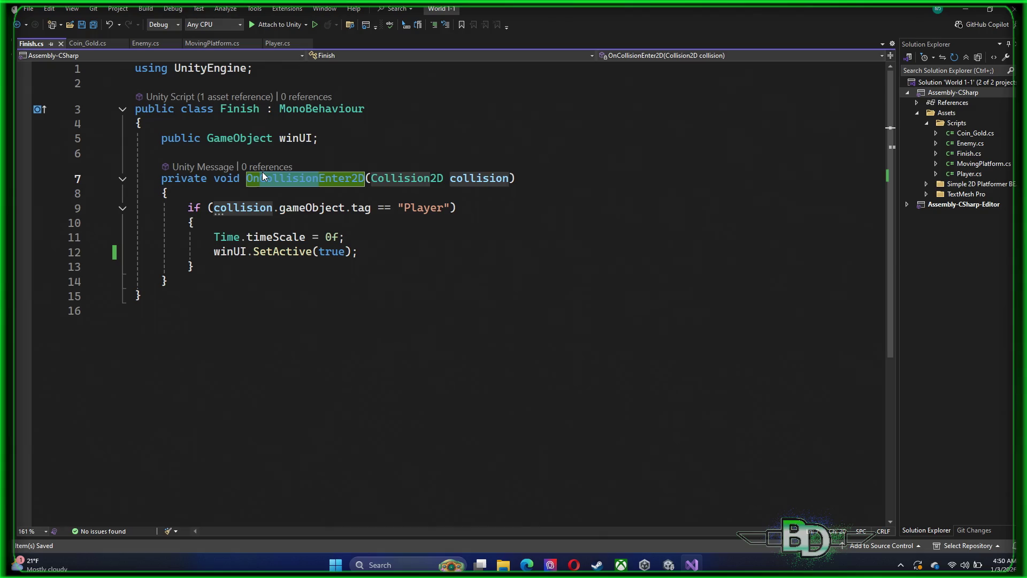
pyautogui.press('Delete')
pyautogui.press('Delete')
pyautogui.press('Delete')
pyautogui.write('Trih')
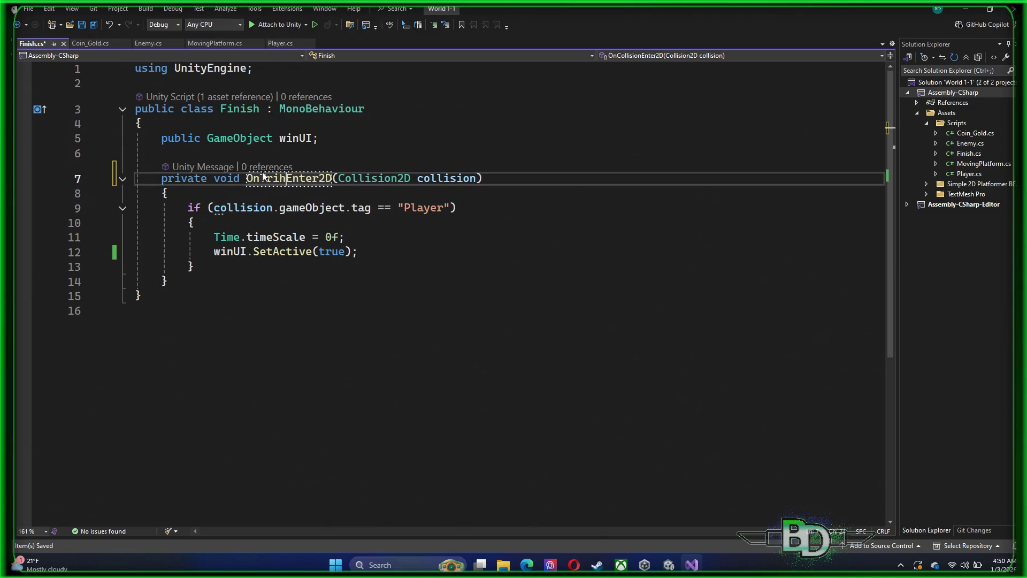
pyautogui.press('BackSpace')
pyautogui.write('gger')
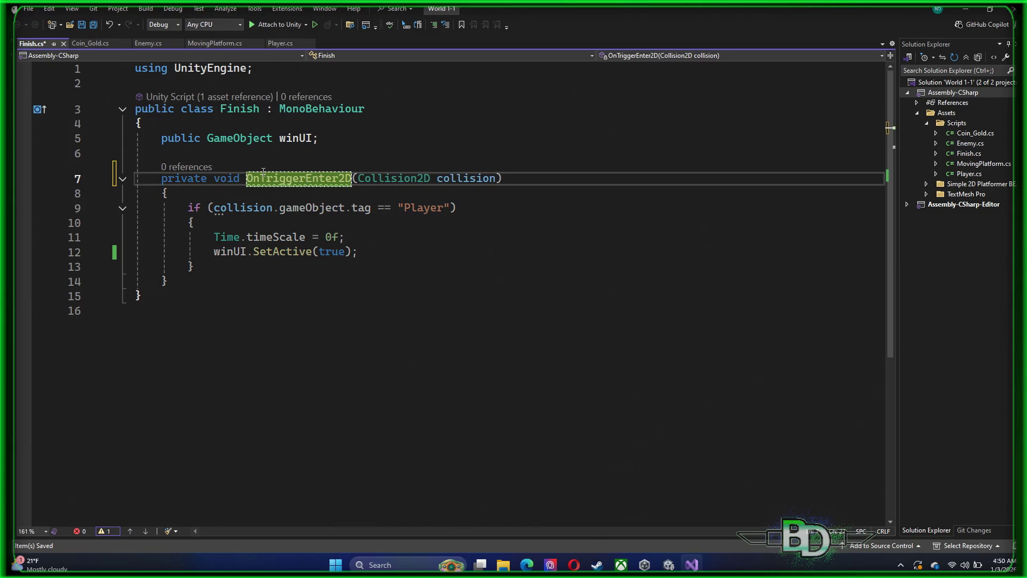
pyautogui.click(365, 232)
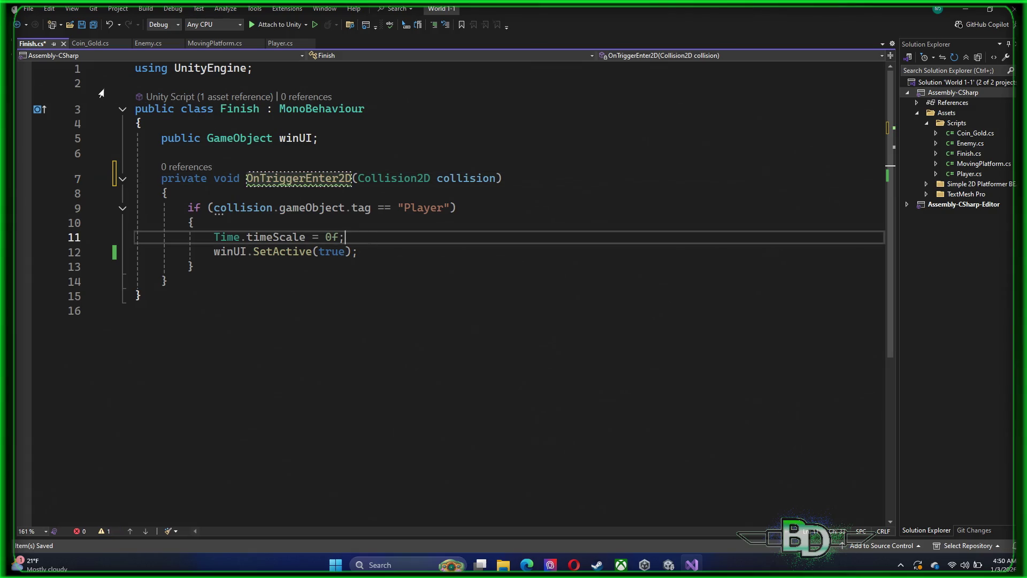
pyautogui.hotkey('ctrl', 's')
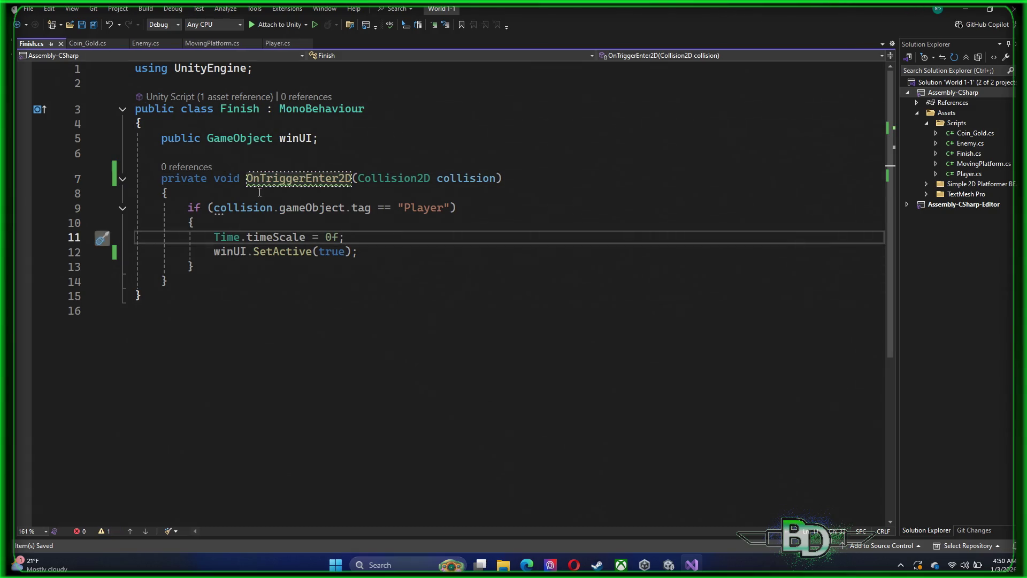
# - Retype the method header as 'private void ontrigger', then erase it, leaving line 7 blank
pyautogui.moveTo(272, 182)
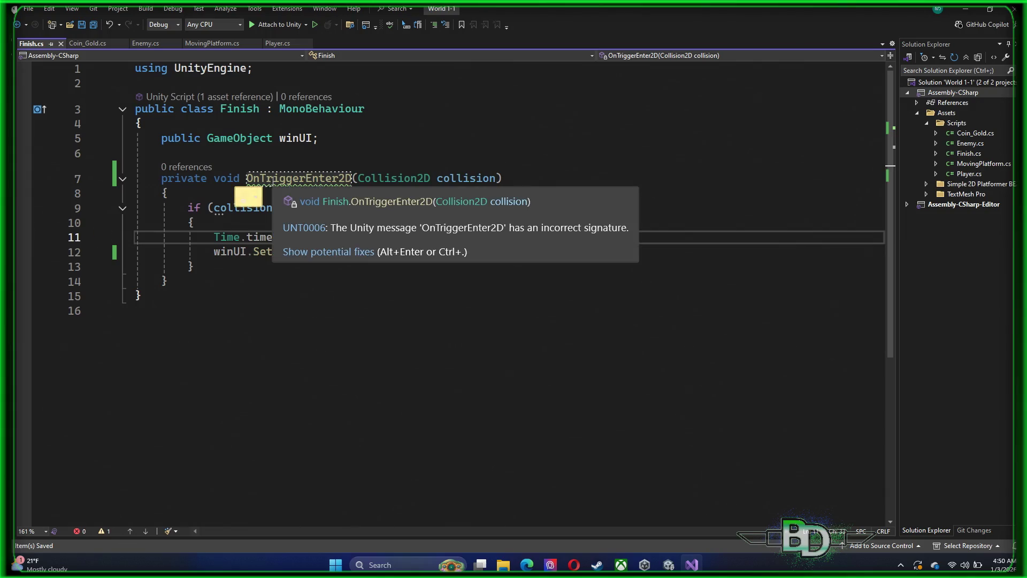
pyautogui.moveTo(244, 178); pyautogui.dragTo(503, 179)
pyautogui.write('ontr')
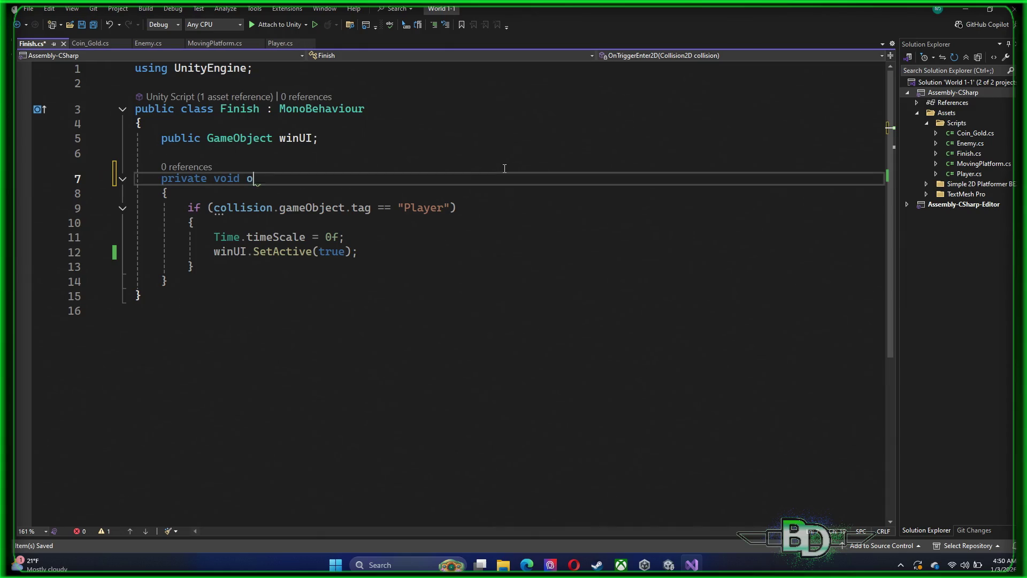
pyautogui.press('BackSpace')
pyautogui.press('BackSpace')
pyautogui.press('BackSpace')
pyautogui.press('BackSpace')
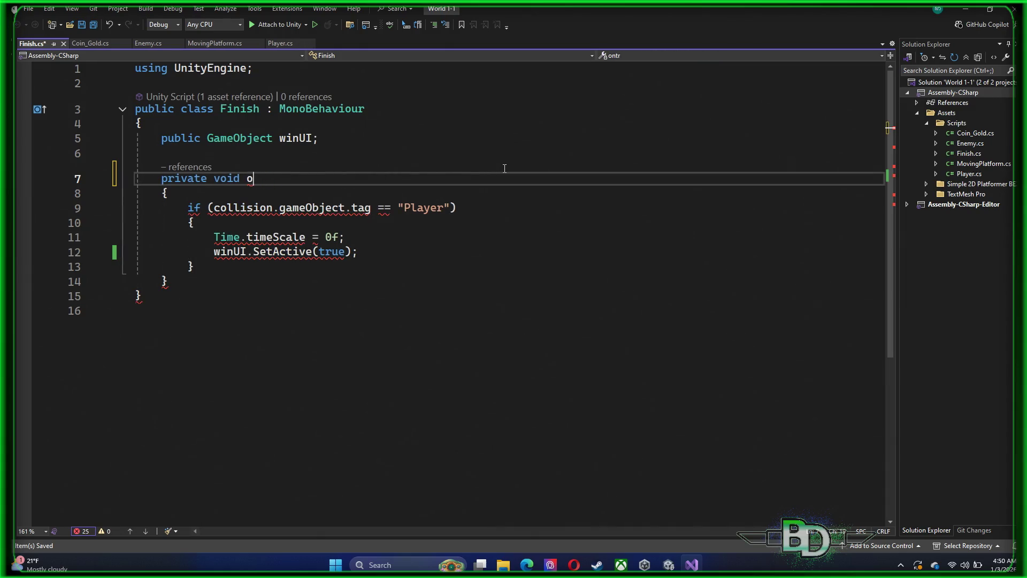
pyautogui.write('ontr')
pyautogui.press('BackSpace')
pyautogui.press('BackSpace')
pyautogui.press('BackSpace')
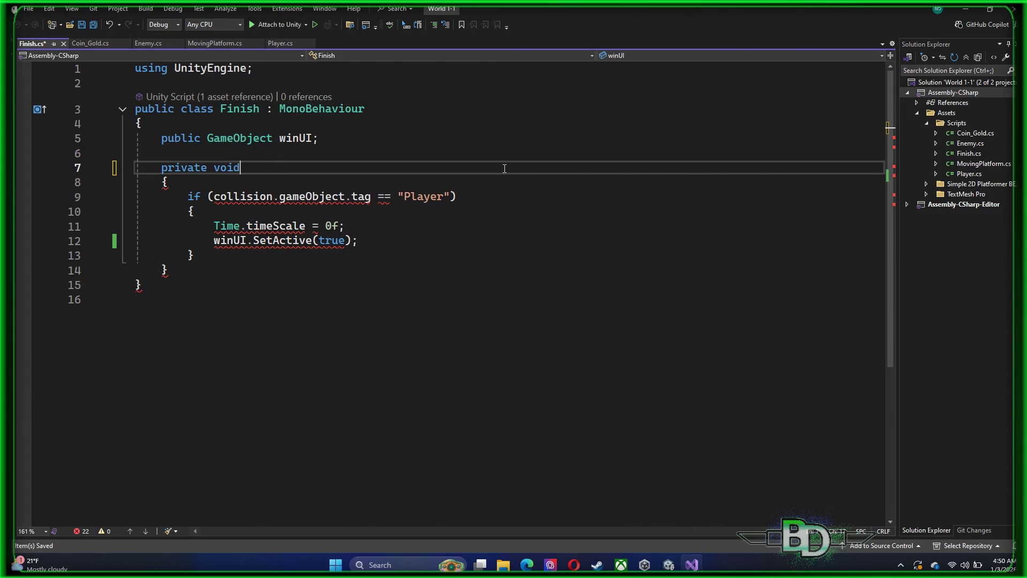
pyautogui.press('BackSpace')
pyautogui.press('BackSpace')
pyautogui.press('BackSpace')
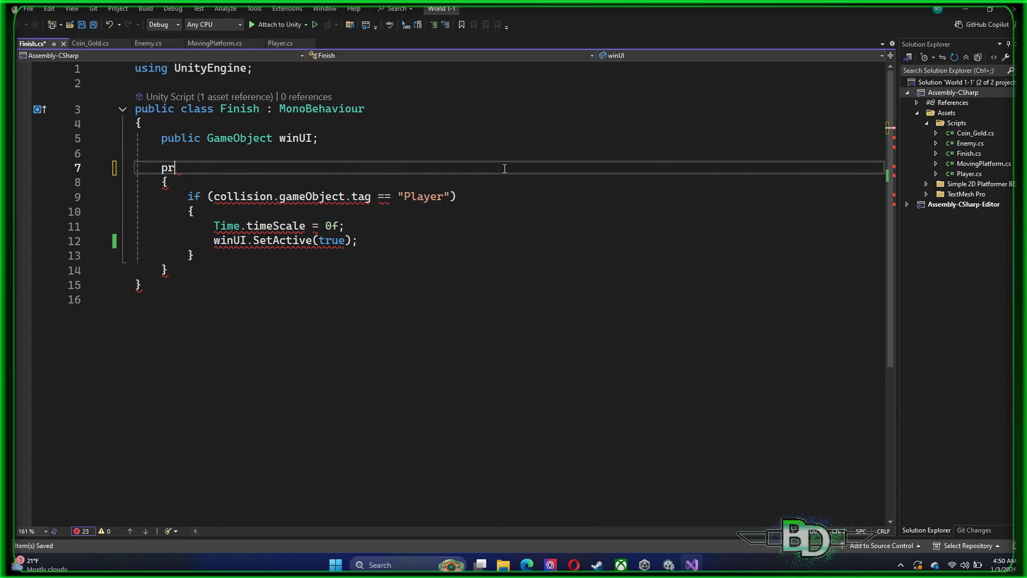
pyautogui.write('private')
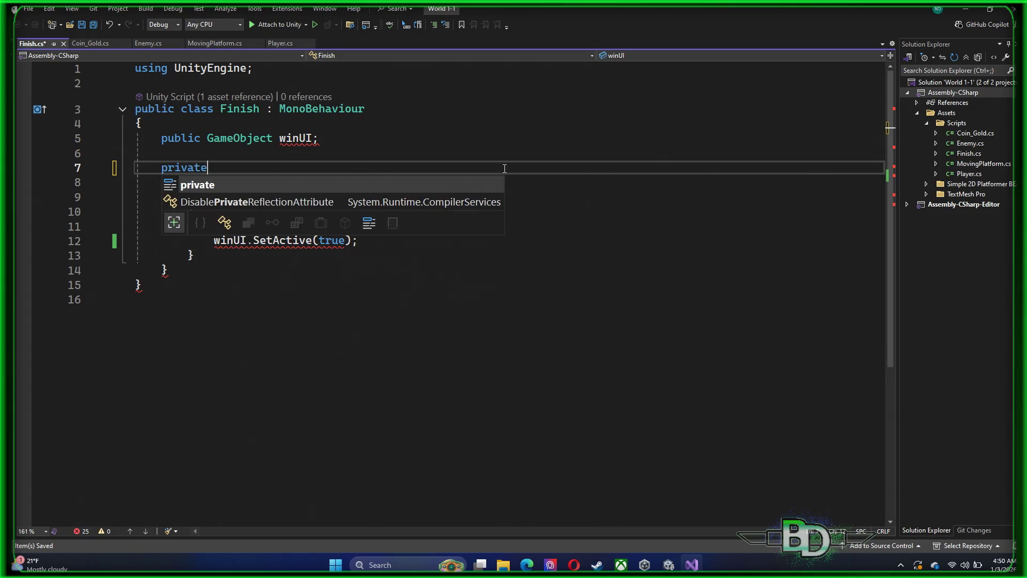
pyautogui.write(' void ')
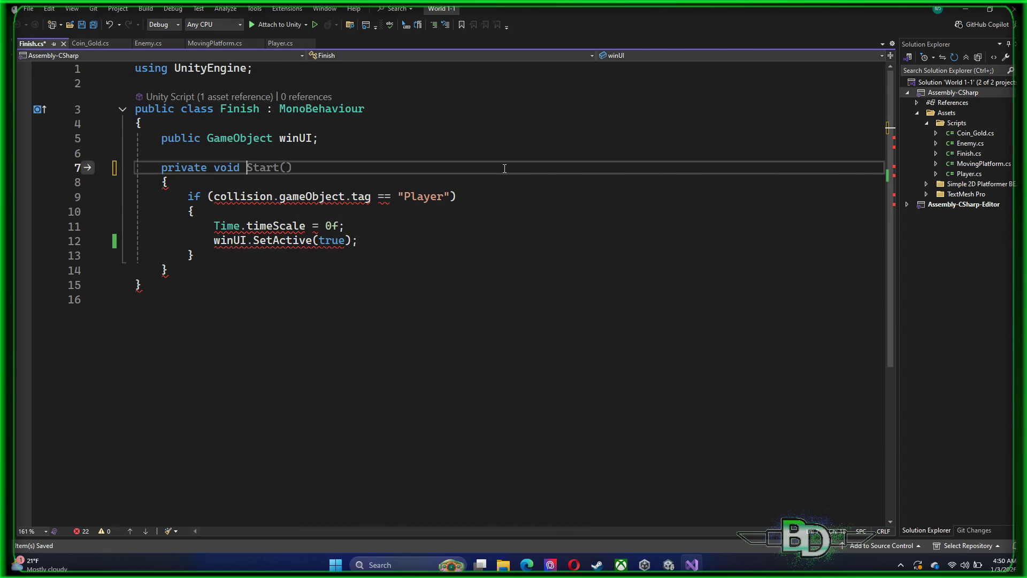
pyautogui.write('ontrigger')
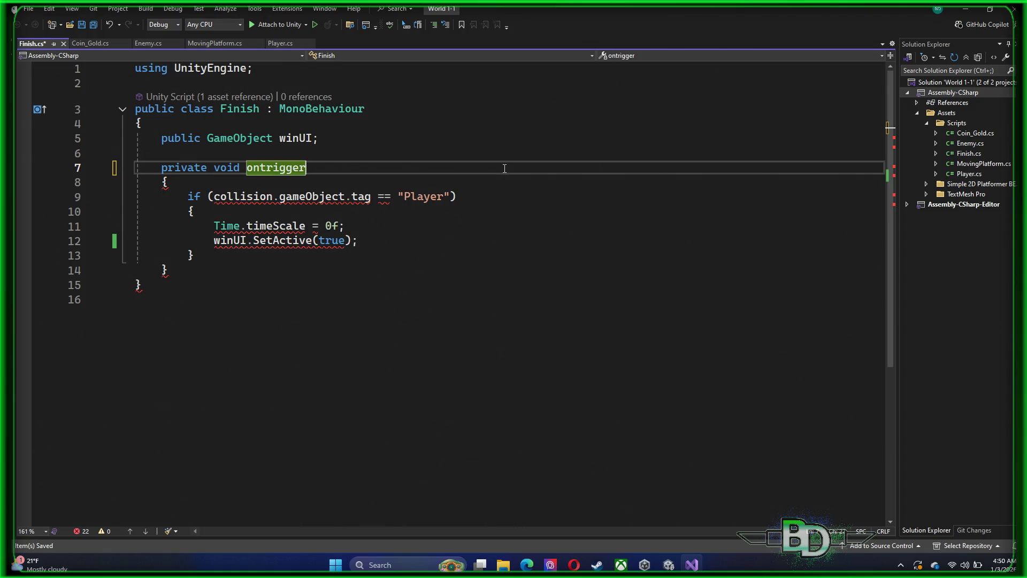
pyautogui.press('BackSpace')
pyautogui.press('BackSpace')
pyautogui.press('BackSpace')
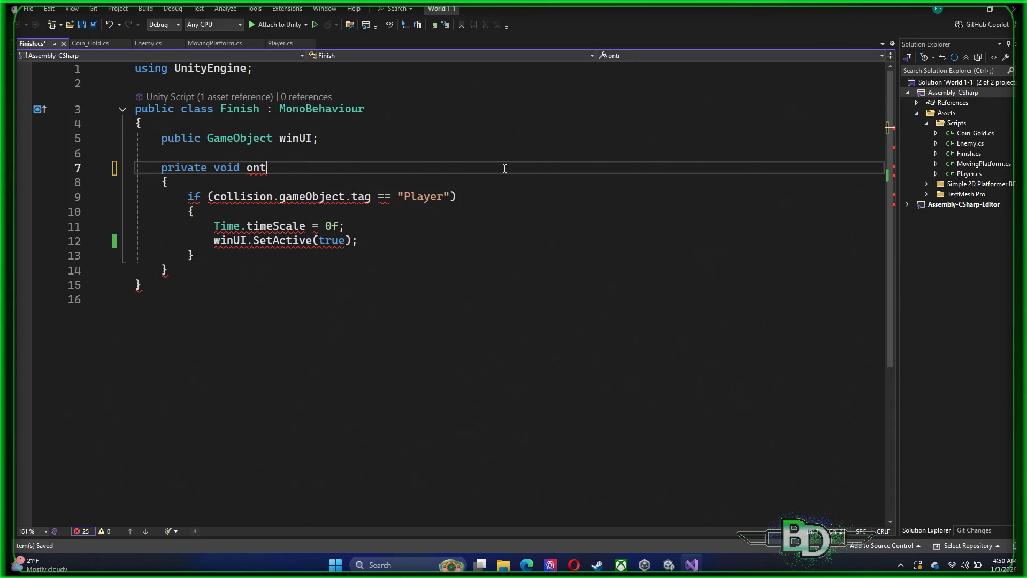
pyautogui.press('BackSpace')
pyautogui.write('trigger')
pyautogui.press('BackSpace')
pyautogui.press('BackSpace')
pyautogui.press('BackSpace')
pyautogui.press('BackSpace')
pyautogui.press('BackSpace')
pyautogui.press('BackSpace')
pyautogui.press('BackSpace')
pyautogui.press('BackSpace')
pyautogui.press('BackSpace')
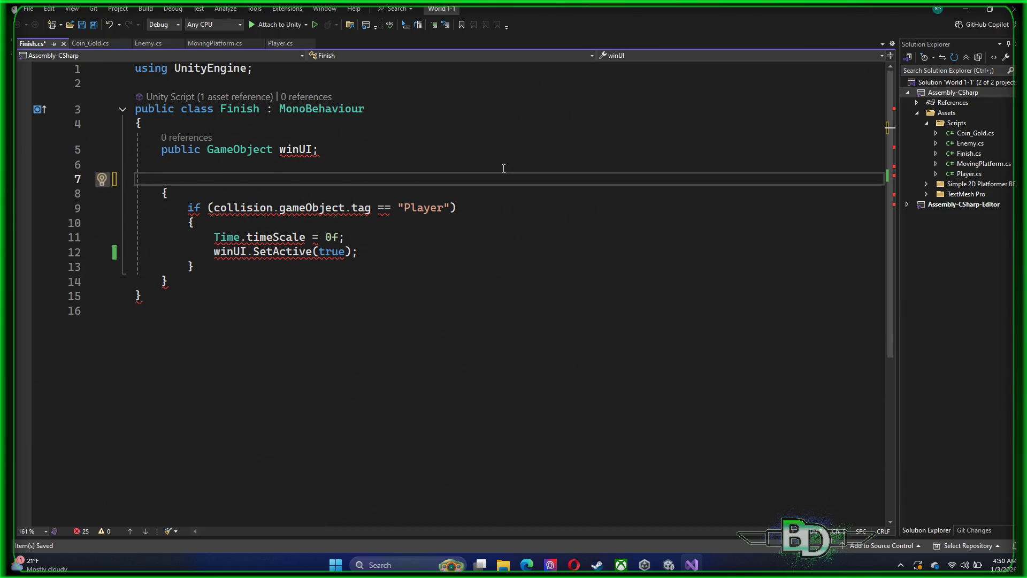
# - Delete the leftover lines 8–14 of the old collision method
pyautogui.click(231, 268)
pyautogui.moveTo(231, 268); pyautogui.dragTo(136, 222)
pyautogui.click(170, 282)
pyautogui.moveTo(171, 282)
pyautogui.mouseDown()
pyautogui.moveTo(135, 237)
pyautogui.moveTo(129, 191)
pyautogui.mouseUp()
pyautogui.hotkey('ctrl', 'c')
pyautogui.press('Delete')
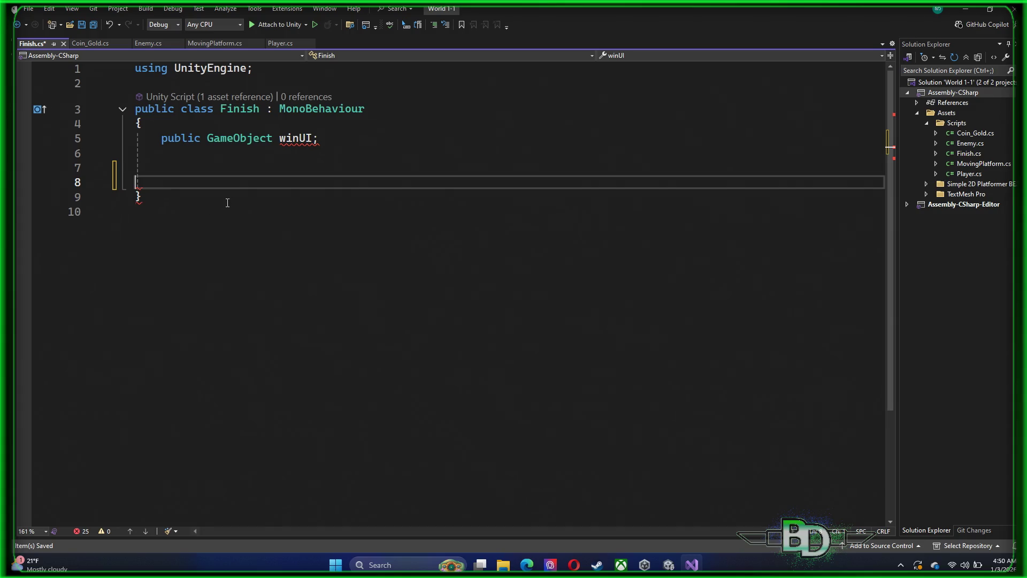
# - Insert an OnTriggerEnter2D(Collider2D collision) stub on line 7 and paste the Player if-block inside
pyautogui.click(197, 164)
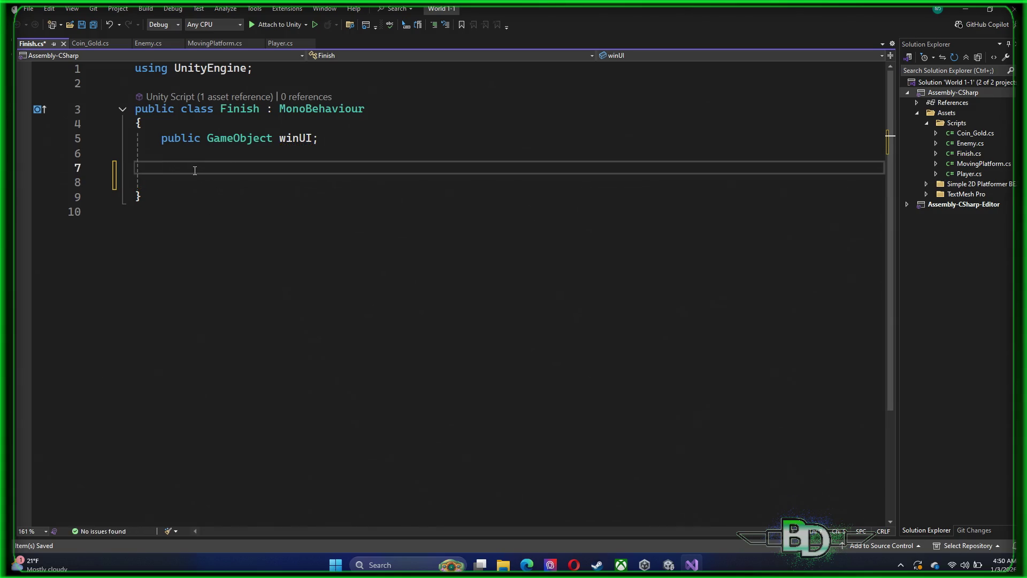
pyautogui.write('private v')
pyautogui.write('oid on')
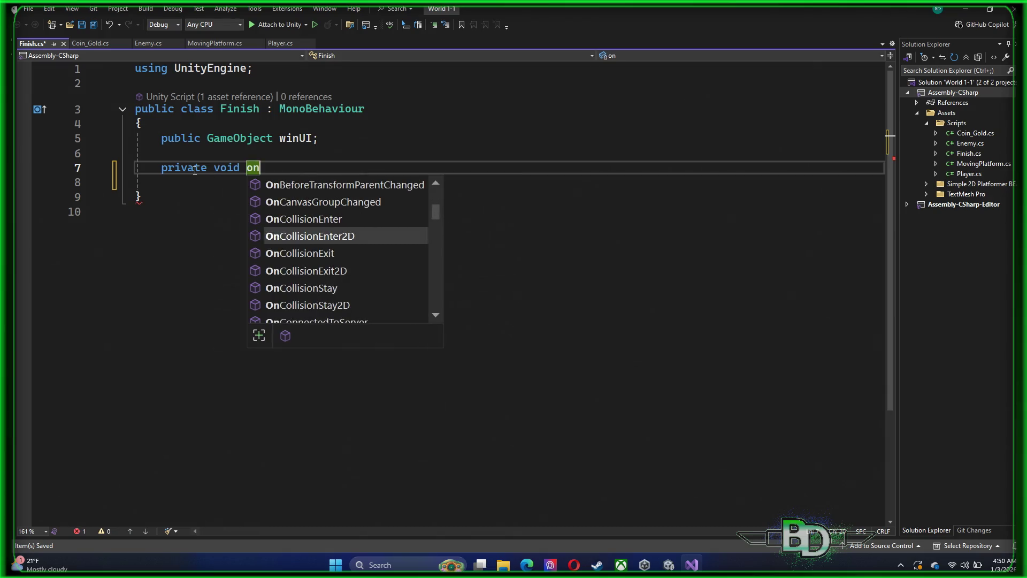
pyautogui.write('tu')
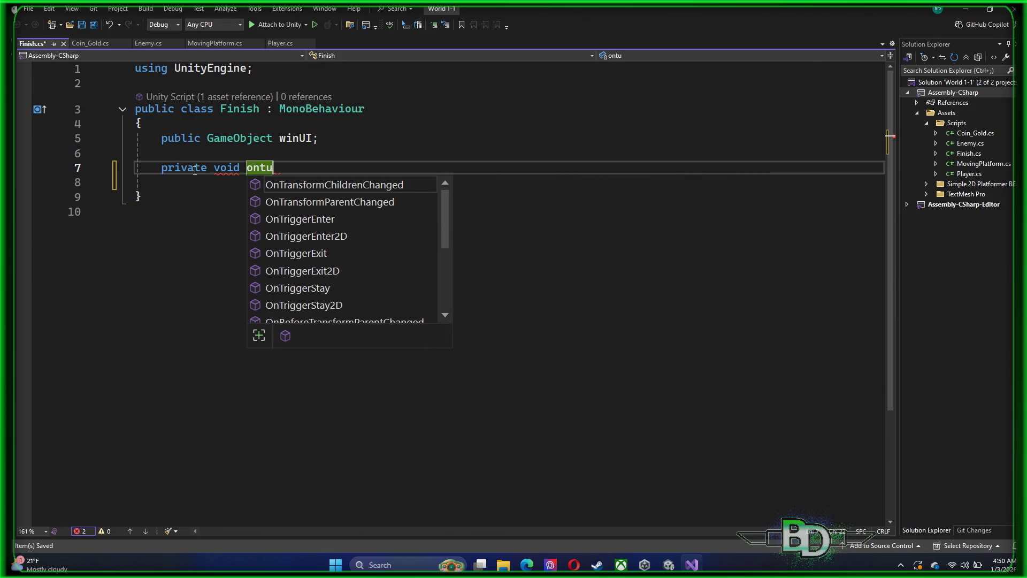
pyautogui.press('Down')
pyautogui.press('Down')
pyautogui.press('Down')
pyautogui.press('Tab')
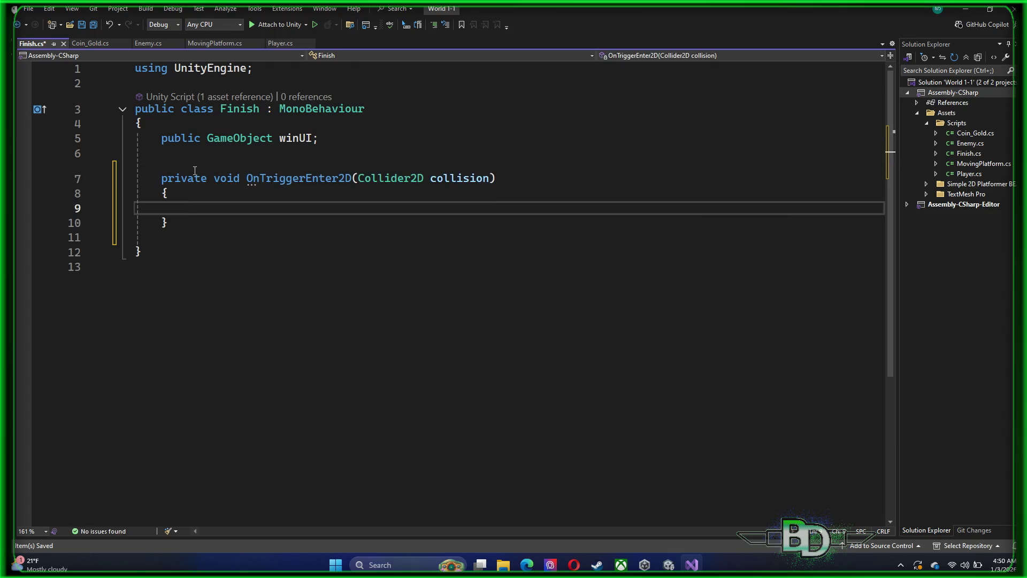
pyautogui.press('Down')
pyautogui.press('BackSpace')
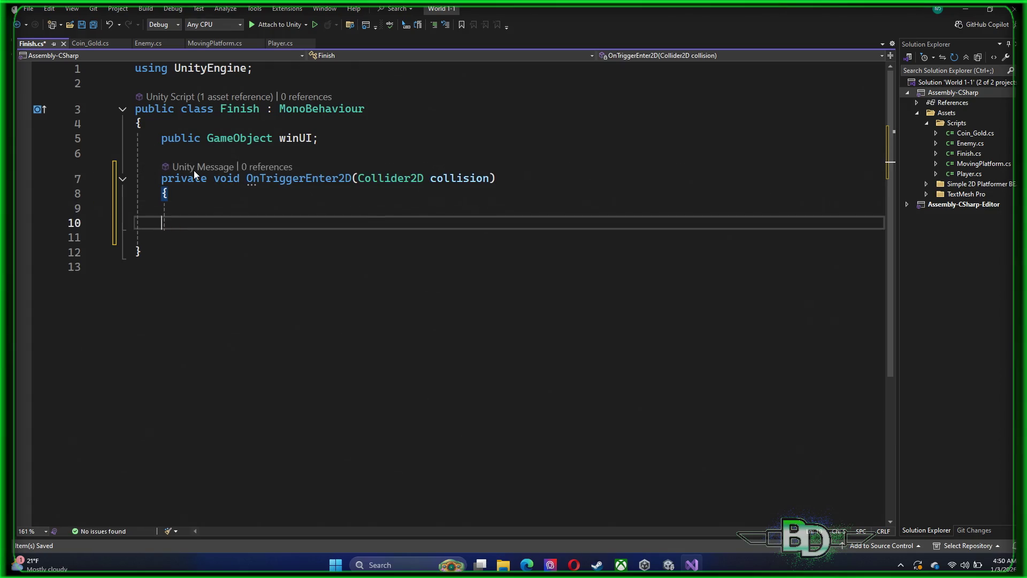
pyautogui.press('Up')
pyautogui.press('Up')
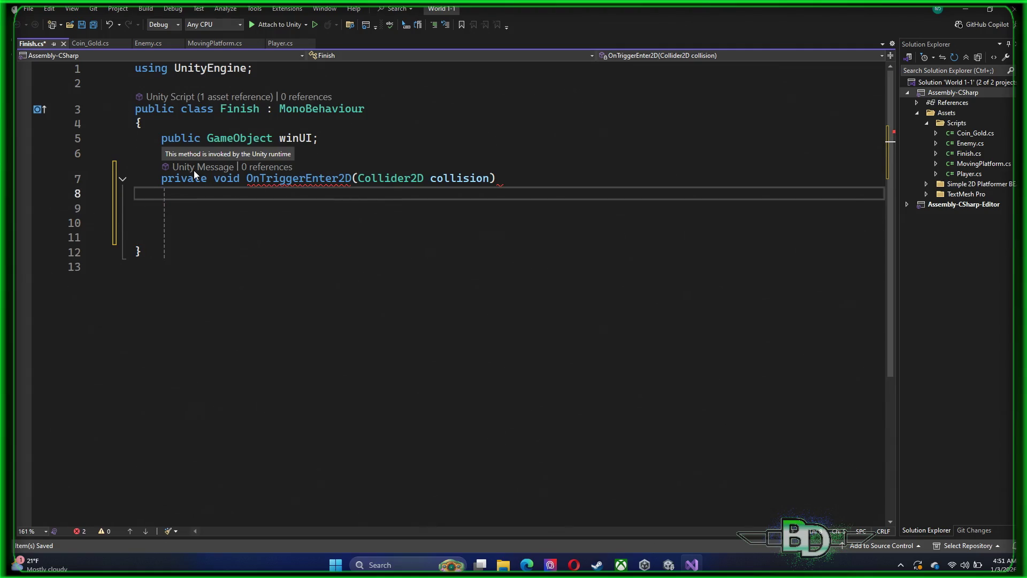
pyautogui.hotkey('ctrl', 'v')
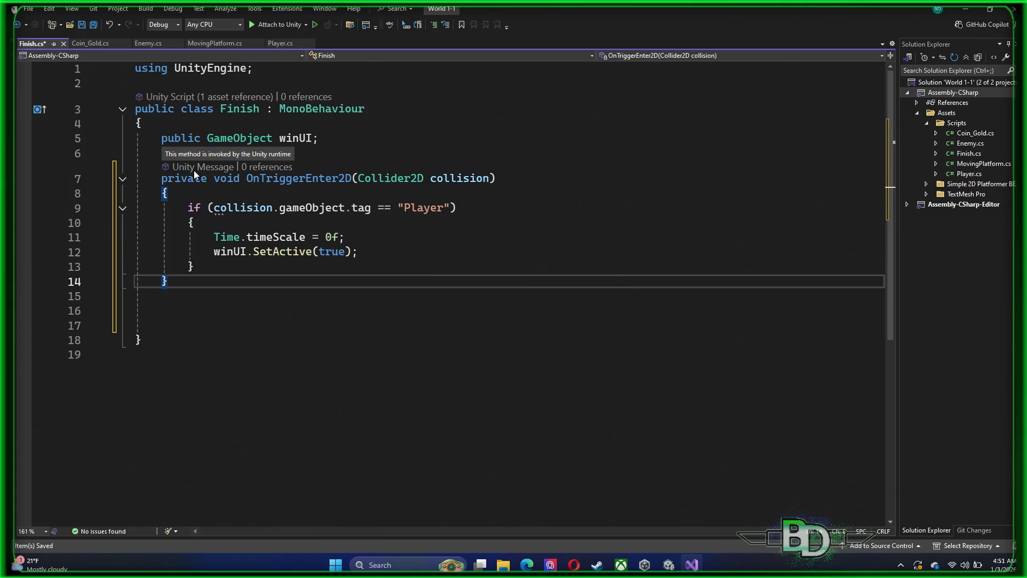
pyautogui.press('Down')
pyautogui.press('Down')
pyautogui.press('Down')
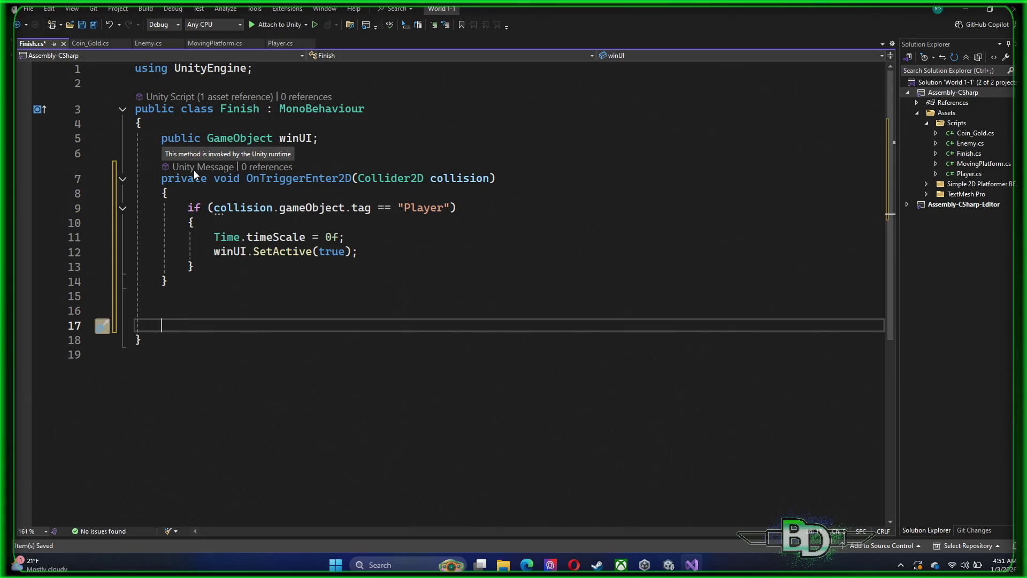
# - Remove the extra empty lines 15–17 and save Finish.cs
pyautogui.moveTo(73, 328); pyautogui.dragTo(63, 303)
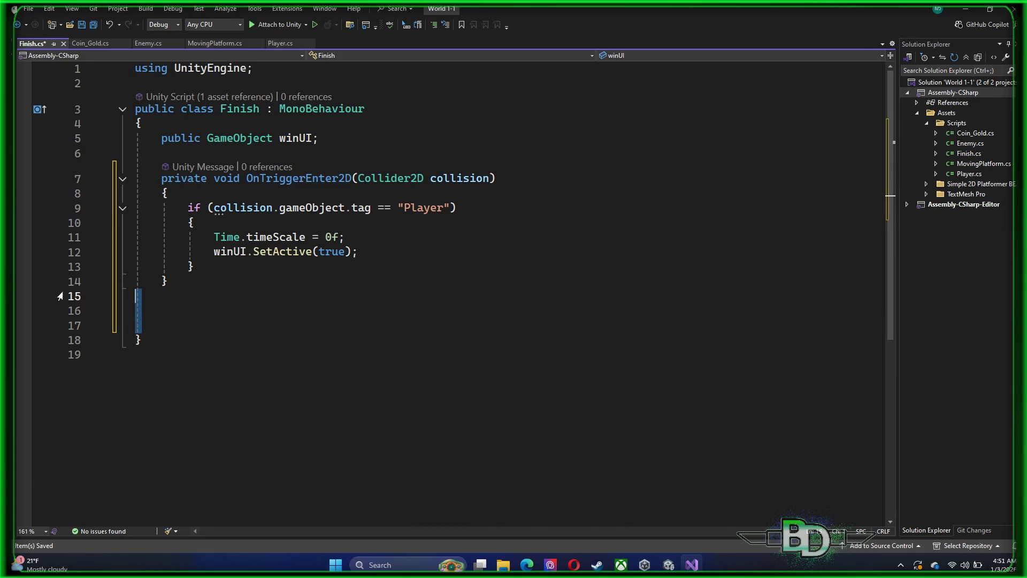
pyautogui.press('Delete')
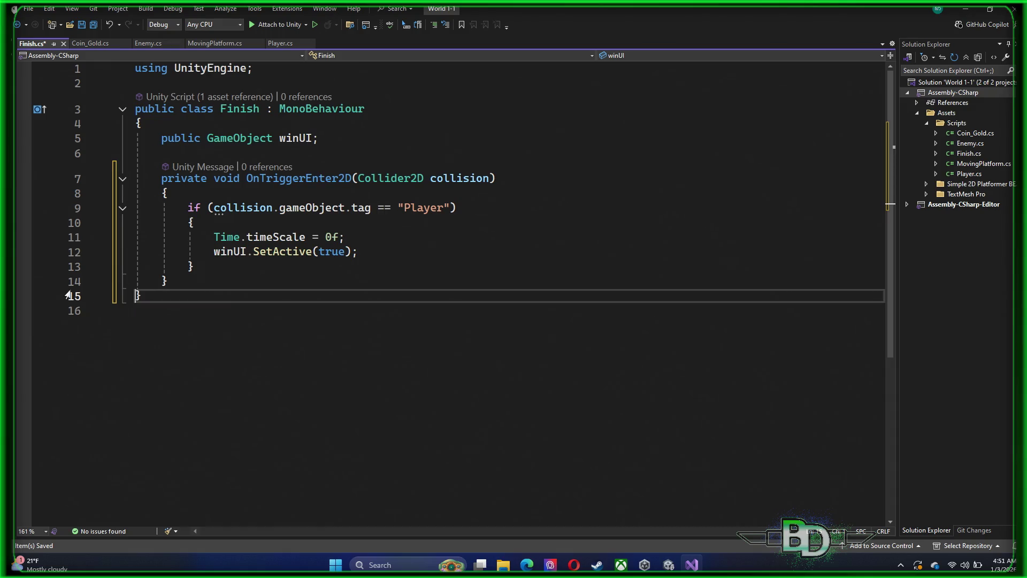
pyautogui.click(460, 271)
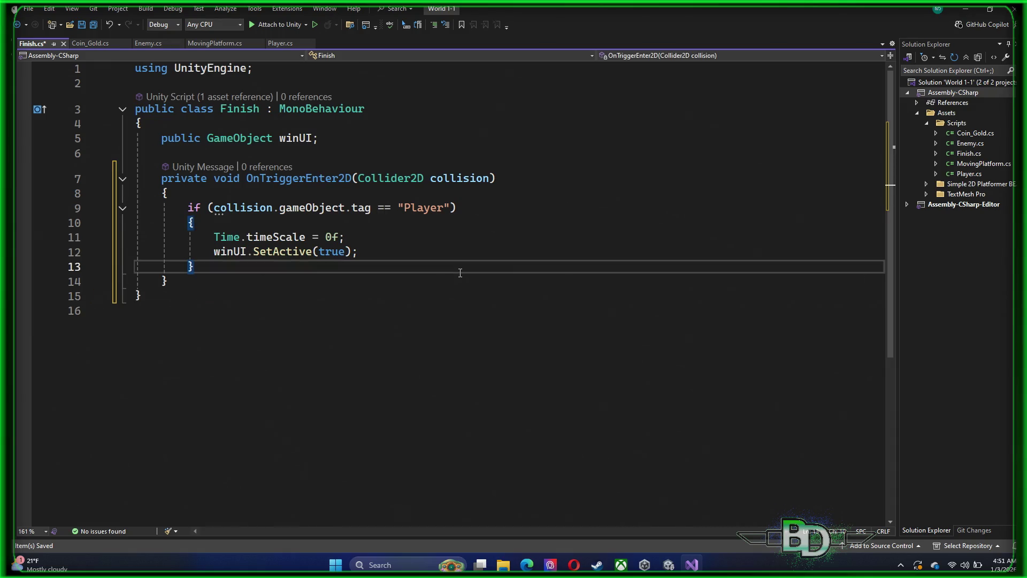
pyautogui.hotkey('ctrl', 's')
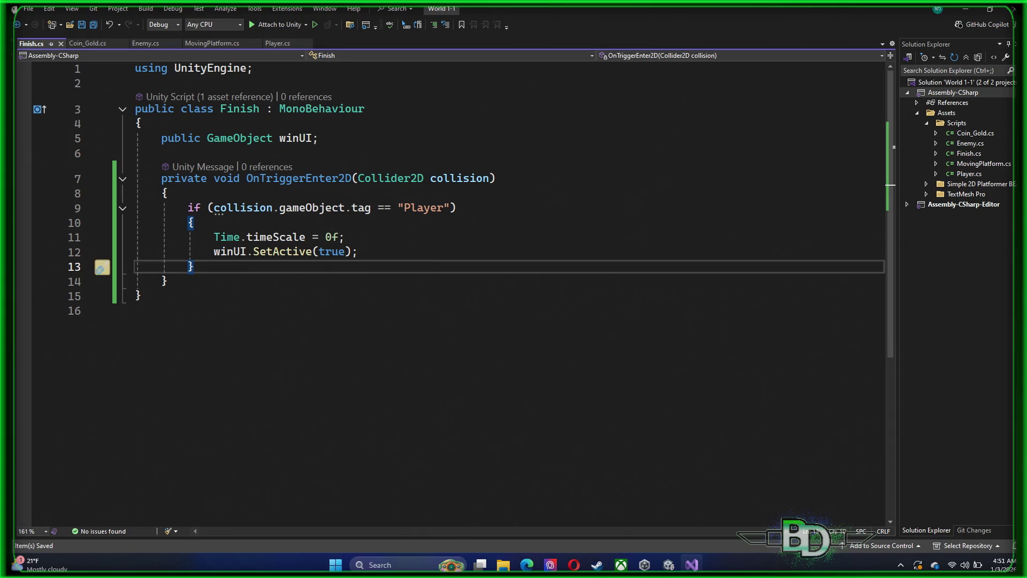
pyautogui.moveTo(669, 564)
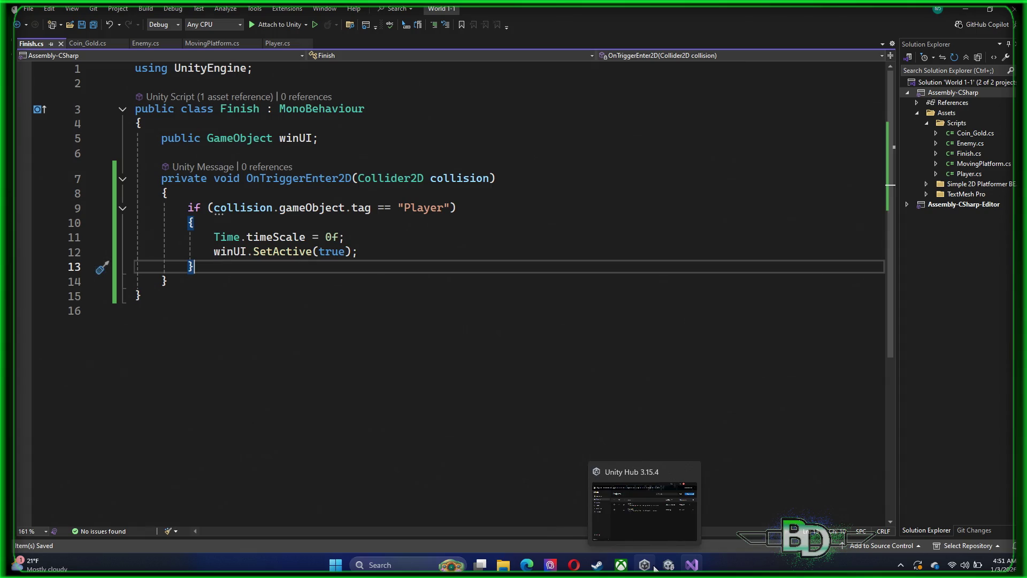
# - Test-play: walk left onto the flag to see 'You're Win!', stop, and minimize Visual Studio
pyautogui.click(668, 564)
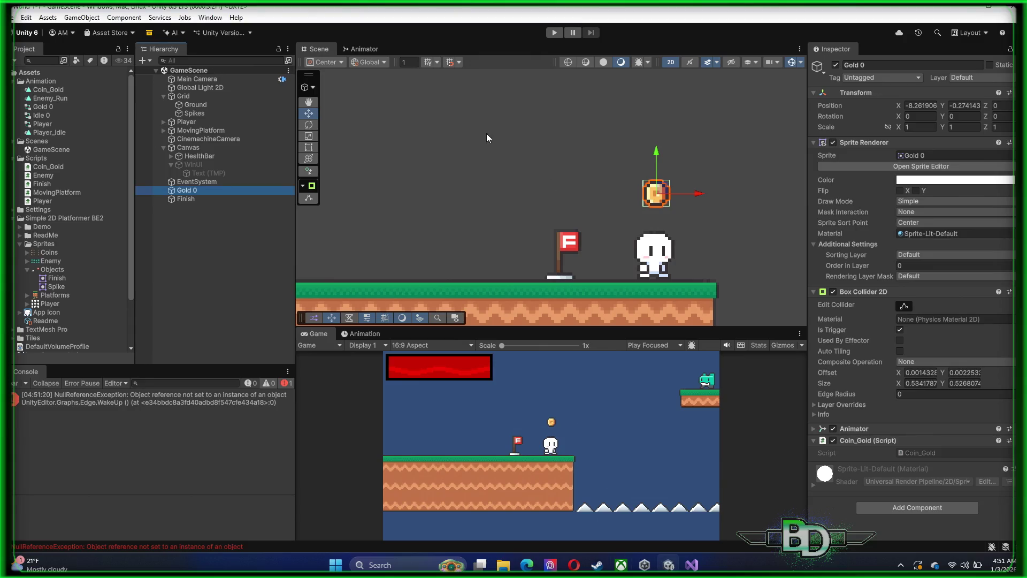
pyautogui.click(554, 36)
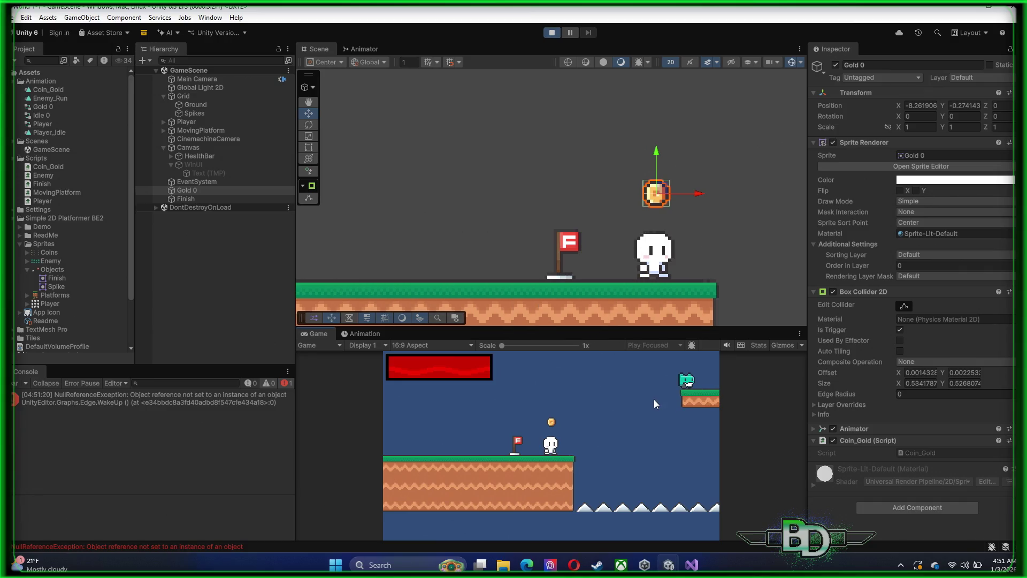
pyautogui.press('Left')
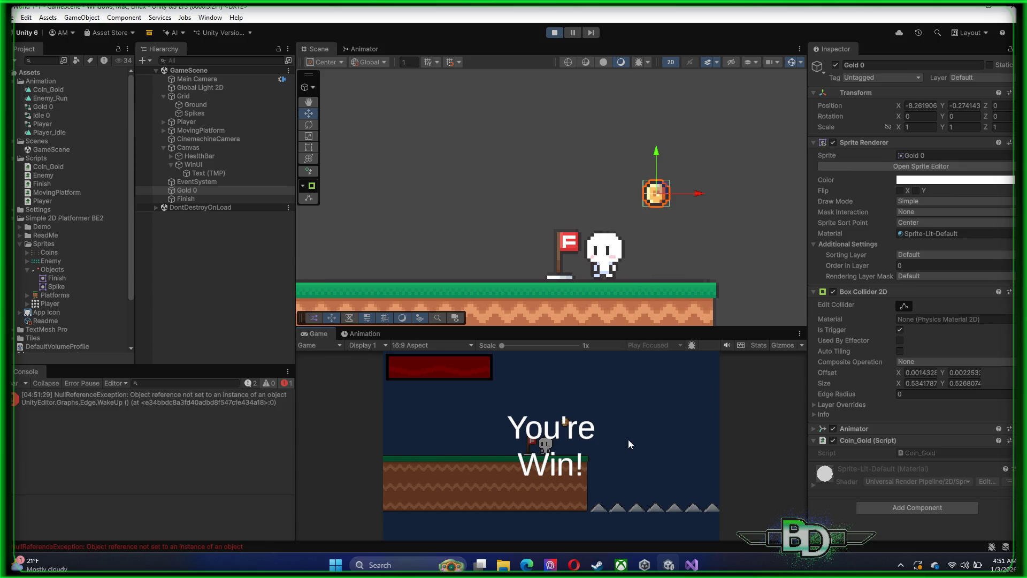
pyautogui.click(554, 32)
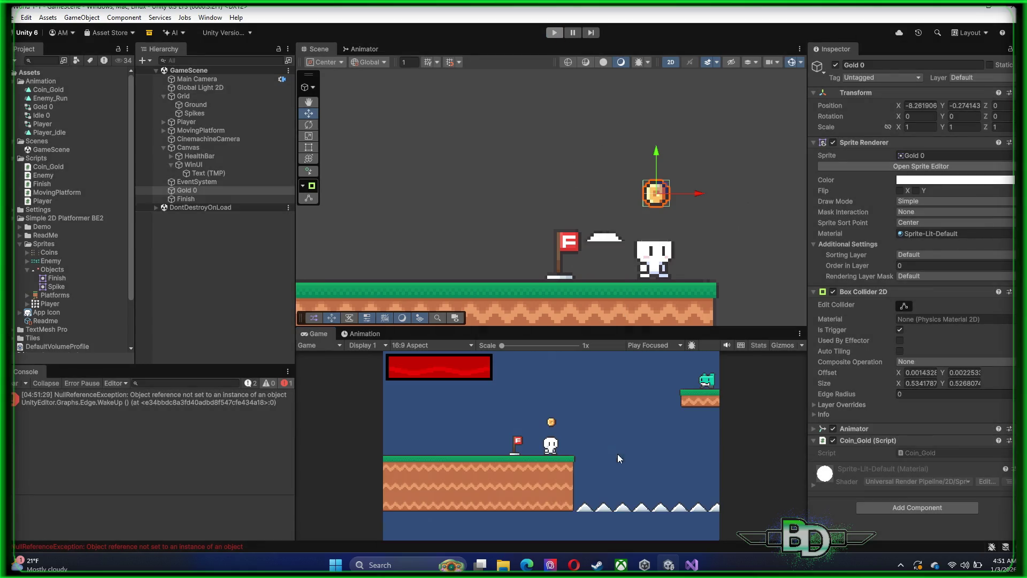
pyautogui.hotkey('alt', 'Tab')
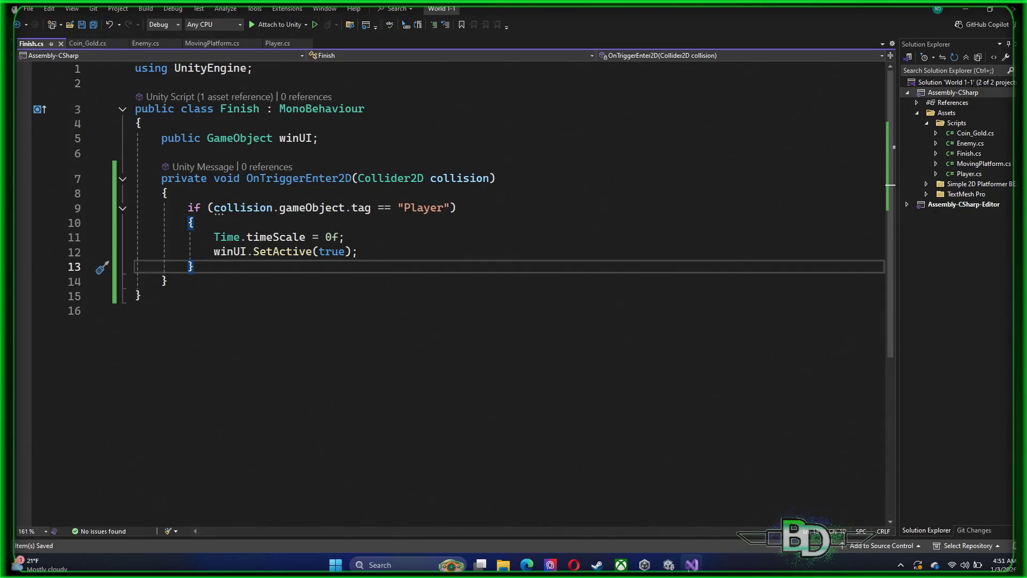
pyautogui.click(689, 569)
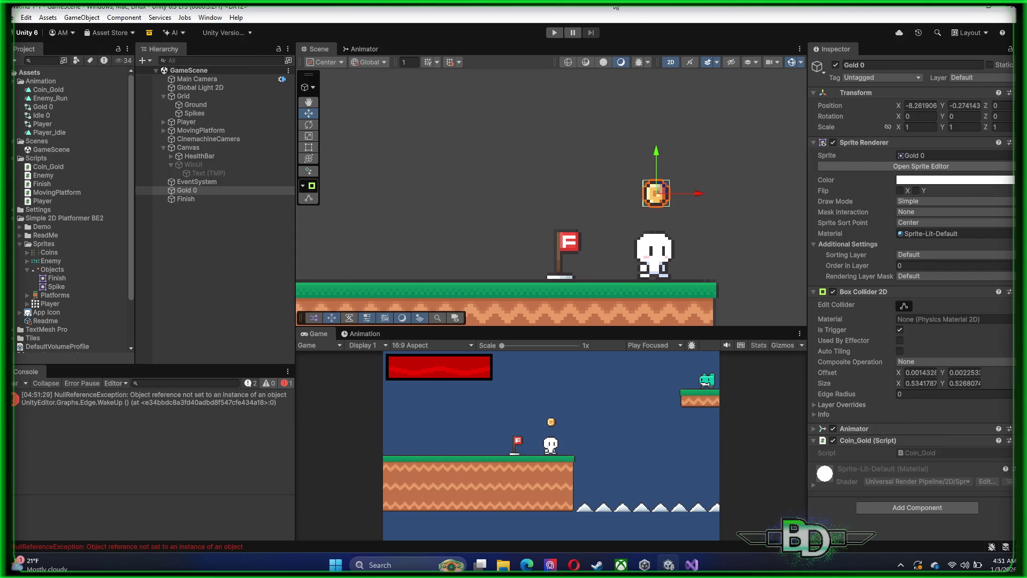
# - Select the Finish flag and drag it up onto the high sloped platform
pyautogui.scroll(-5, 337, 168)
pyautogui.moveTo(387, 178); pyautogui.dragTo(485, 280)
pyautogui.scroll(-2, 510, 262)
pyautogui.scroll(-3, 510, 262)
pyautogui.click(181, 199)
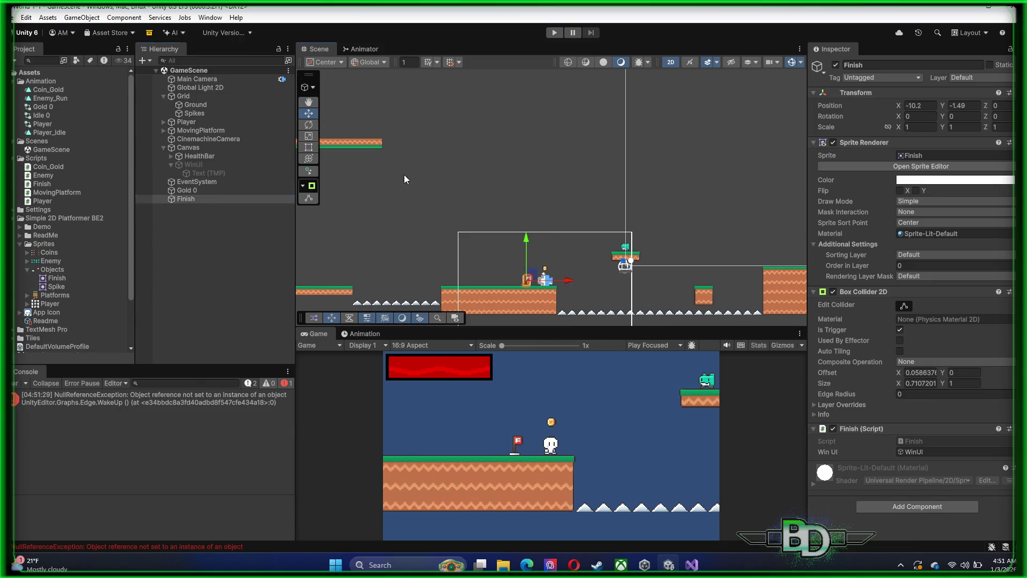
pyautogui.moveTo(404, 174); pyautogui.dragTo(545, 161)
pyautogui.moveTo(676, 261)
pyautogui.mouseDown()
pyautogui.moveTo(540, 116)
pyautogui.moveTo(526, 115)
pyautogui.mouseUp()
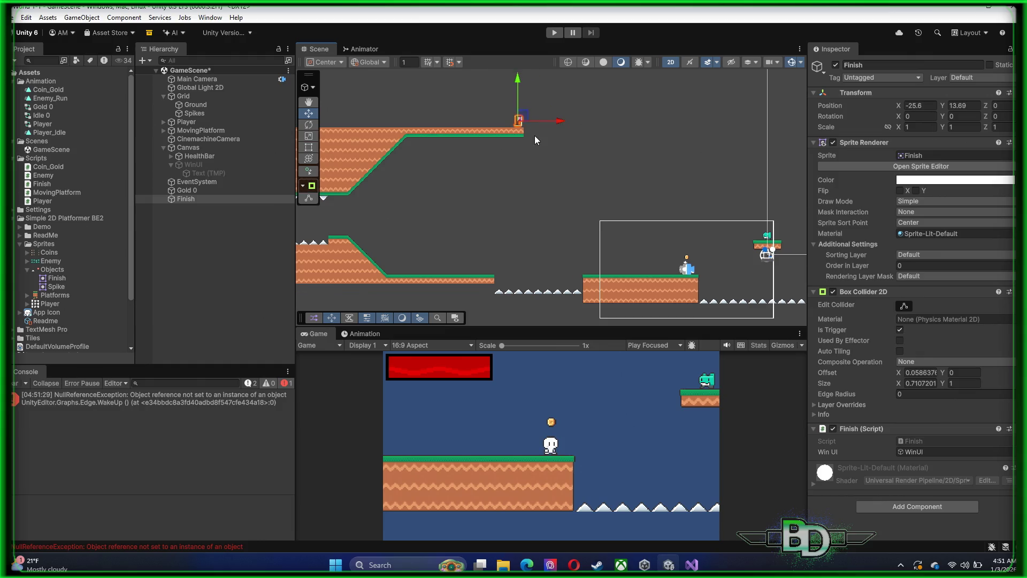
# - Frame the Finish flag and nudge it into place at X -26.04, Y 13.56
pyautogui.press('f')
pyautogui.moveTo(534, 136)
pyautogui.mouseDown()
pyautogui.moveTo(543, 167)
pyautogui.moveTo(572, 184)
pyautogui.mouseUp()
pyautogui.press('w')
pyautogui.moveTo(523, 139); pyautogui.dragTo(507, 144)
pyautogui.scroll(-5, 576, 179)
pyautogui.scroll(-3, 575, 181)
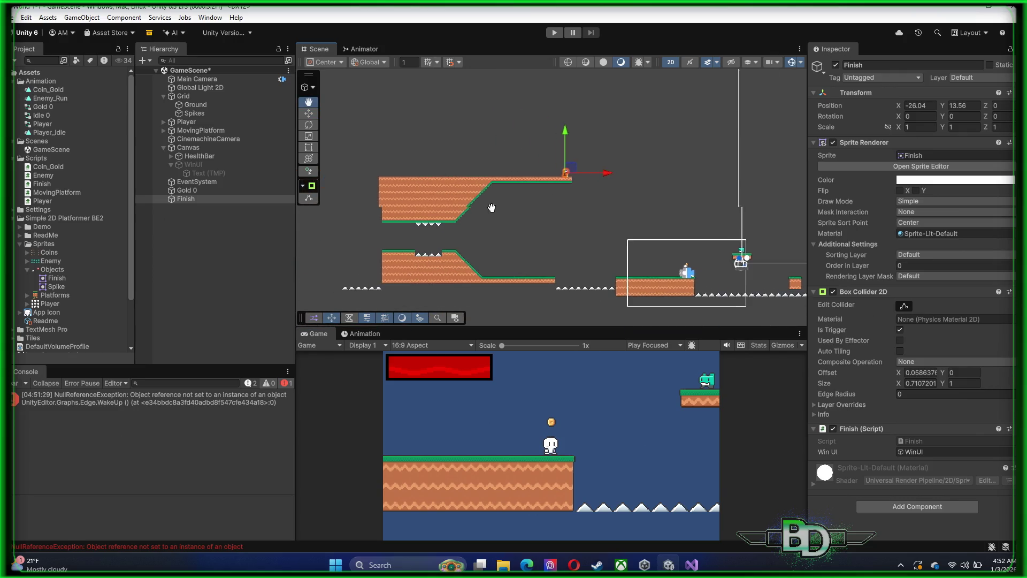
pyautogui.moveTo(479, 214); pyautogui.dragTo(618, 186)
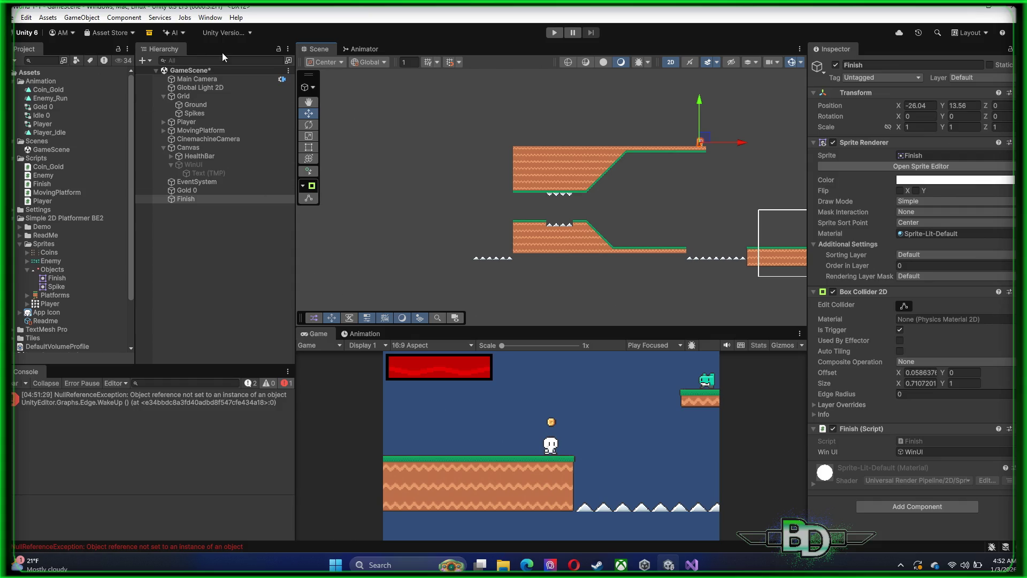
pyautogui.click(209, 18)
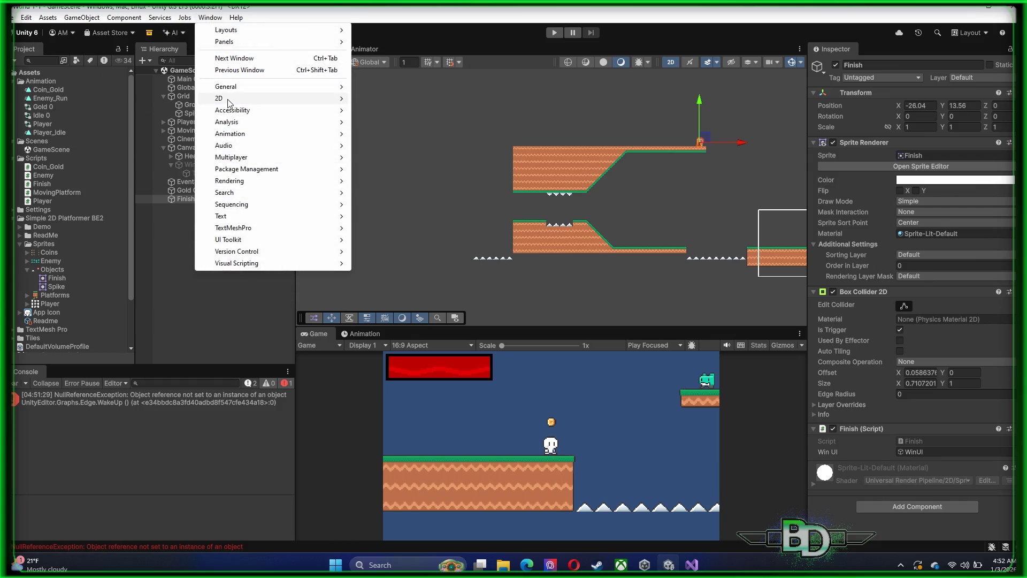
# - Open the 2D Tile Palette and pick the plain ground tile
pyautogui.moveTo(228, 102)
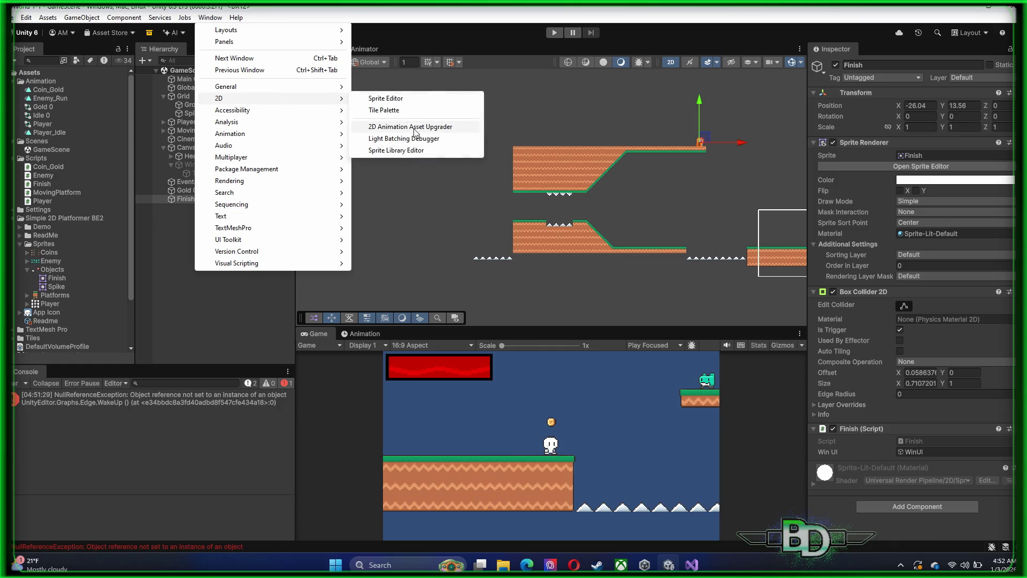
pyautogui.click(403, 111)
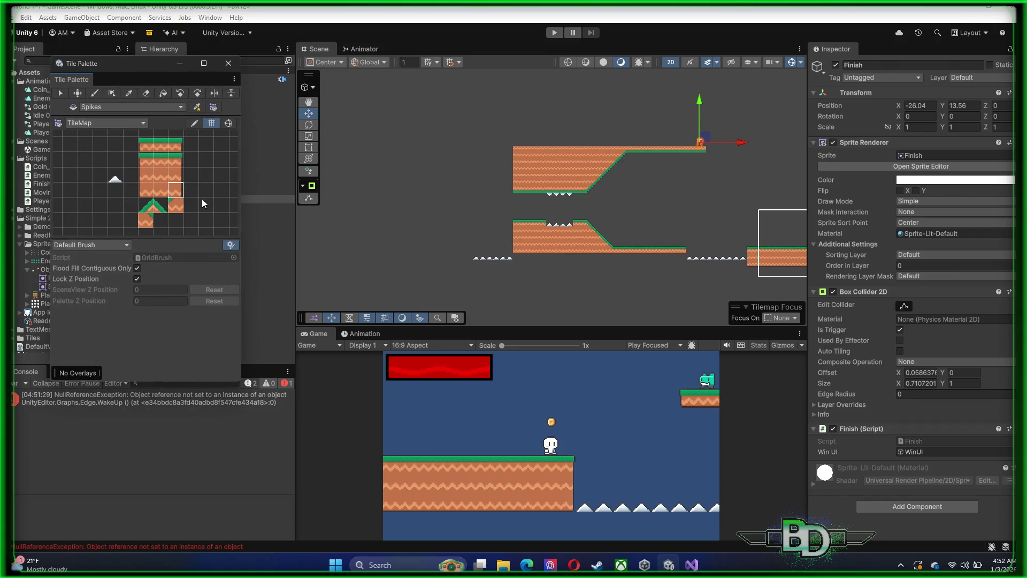
pyautogui.click(161, 195)
pyautogui.click(160, 179)
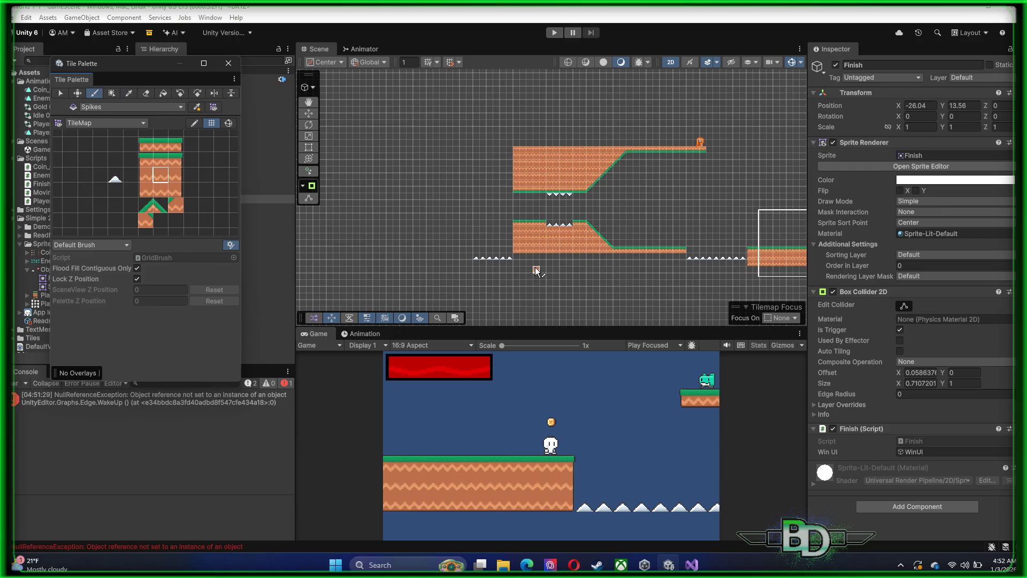
# - Paint ground tiles: a row below the spikes, a rightward stretch, and a diagonal down
pyautogui.scroll(3, 519, 265)
pyautogui.moveTo(515, 246)
pyautogui.mouseDown()
pyautogui.moveTo(514, 260)
pyautogui.moveTo(421, 260)
pyautogui.moveTo(421, 97)
pyautogui.moveTo(444, 158)
pyautogui.moveTo(458, 270)
pyautogui.moveTo(458, 129)
pyautogui.moveTo(481, 115)
pyautogui.moveTo(482, 227)
pyautogui.moveTo(343, 277)
pyautogui.mouseUp()
pyautogui.scroll(2, 444, 158)
pyautogui.scroll(-2, 343, 277)
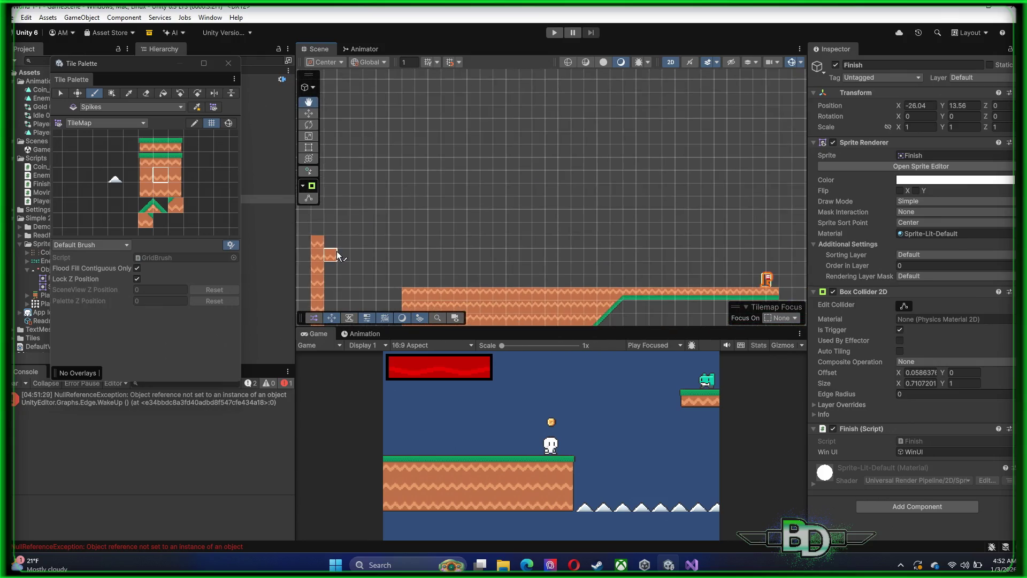
pyautogui.moveTo(322, 225)
pyautogui.mouseDown()
pyautogui.moveTo(532, 188)
pyautogui.moveTo(727, 206)
pyautogui.moveTo(750, 219)
pyautogui.moveTo(766, 264)
pyautogui.mouseUp()
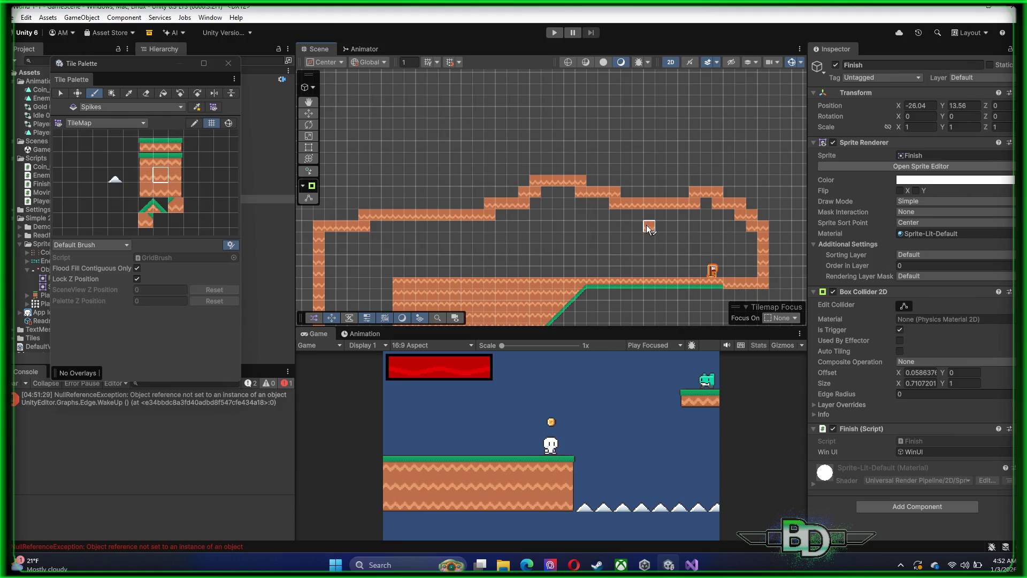
pyautogui.moveTo(626, 206); pyautogui.dragTo(667, 208)
pyautogui.press('d')
pyautogui.press('b')
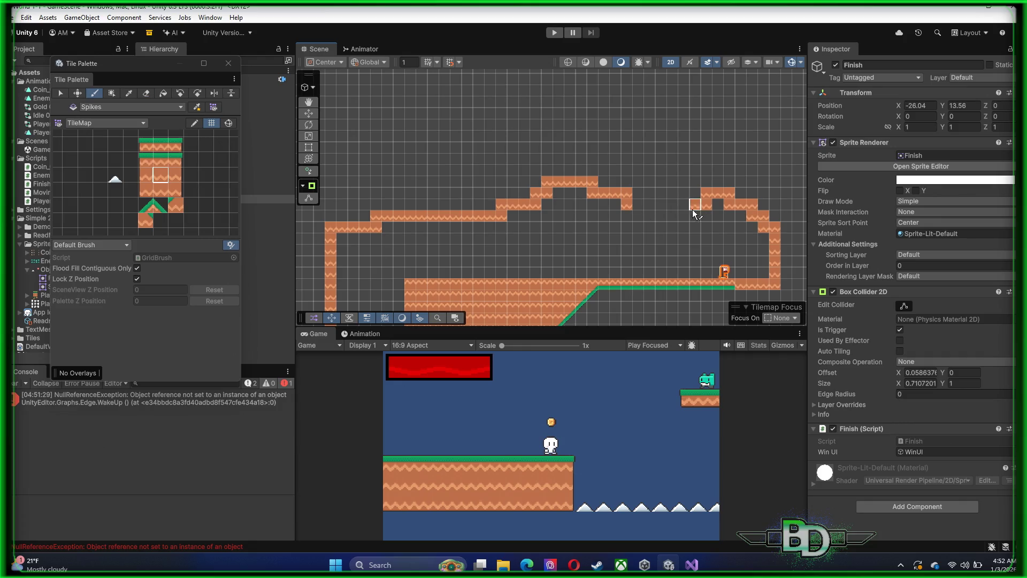
pyautogui.scroll(-2, 701, 209)
pyautogui.moveTo(712, 214)
pyautogui.mouseDown()
pyautogui.moveTo(756, 247)
pyautogui.moveTo(733, 270)
pyautogui.moveTo(731, 239)
pyautogui.mouseUp()
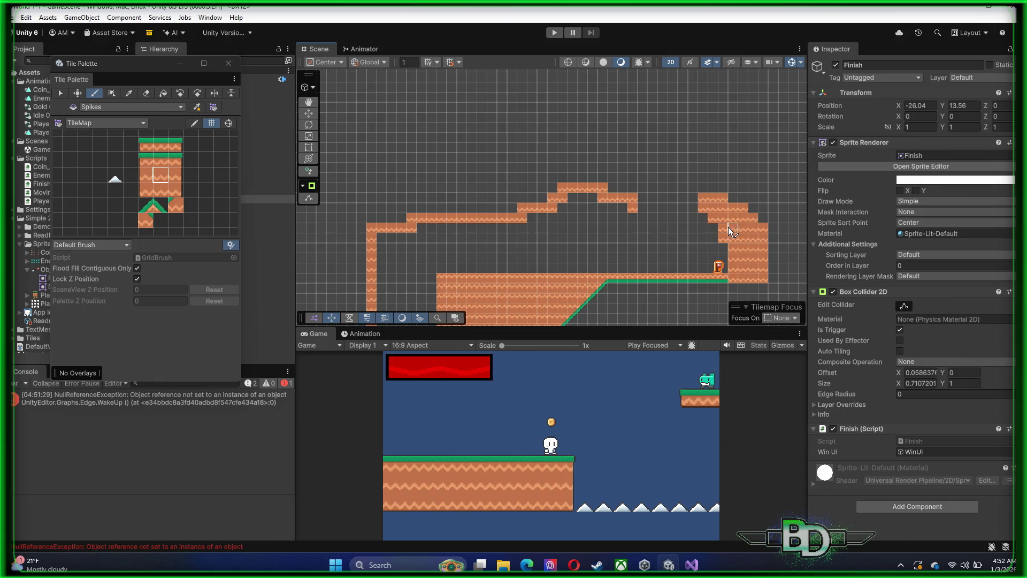
pyautogui.scroll(5, 728, 227)
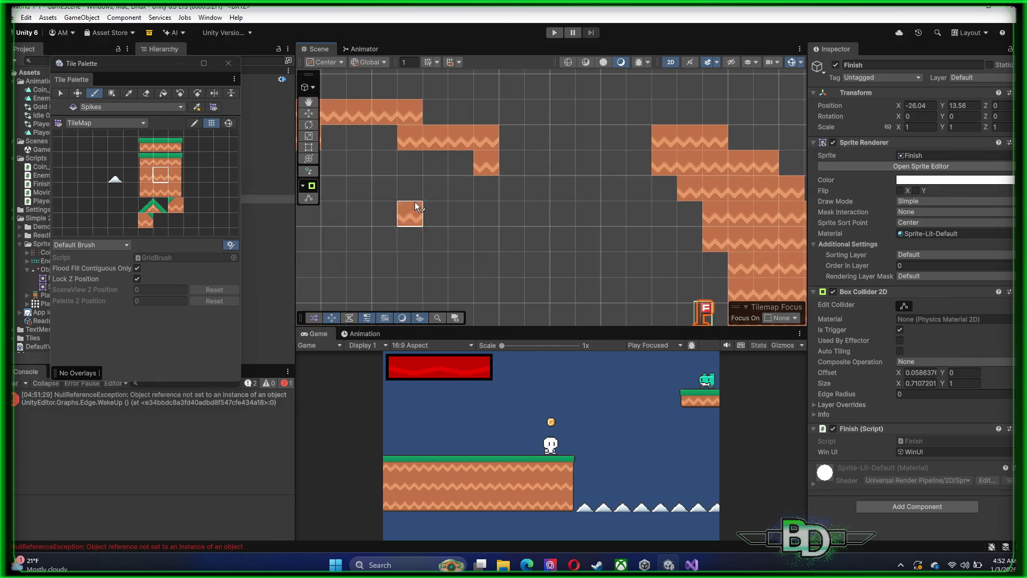
# - Paint green slope tiles diagonally down the new area, erasing extras at its lower end
pyautogui.click(178, 208)
pyautogui.click(152, 212)
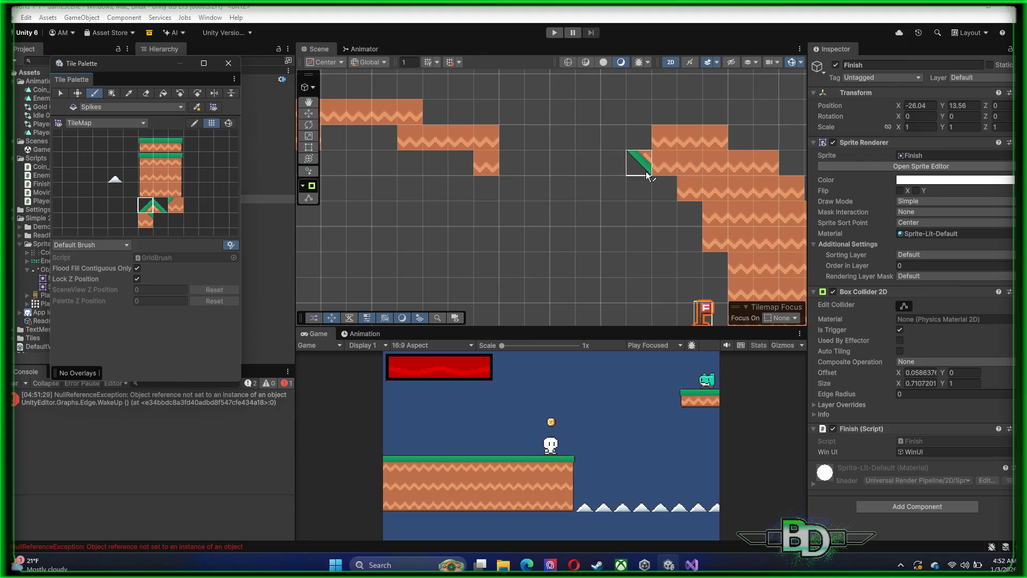
pyautogui.moveTo(668, 187); pyautogui.dragTo(690, 213)
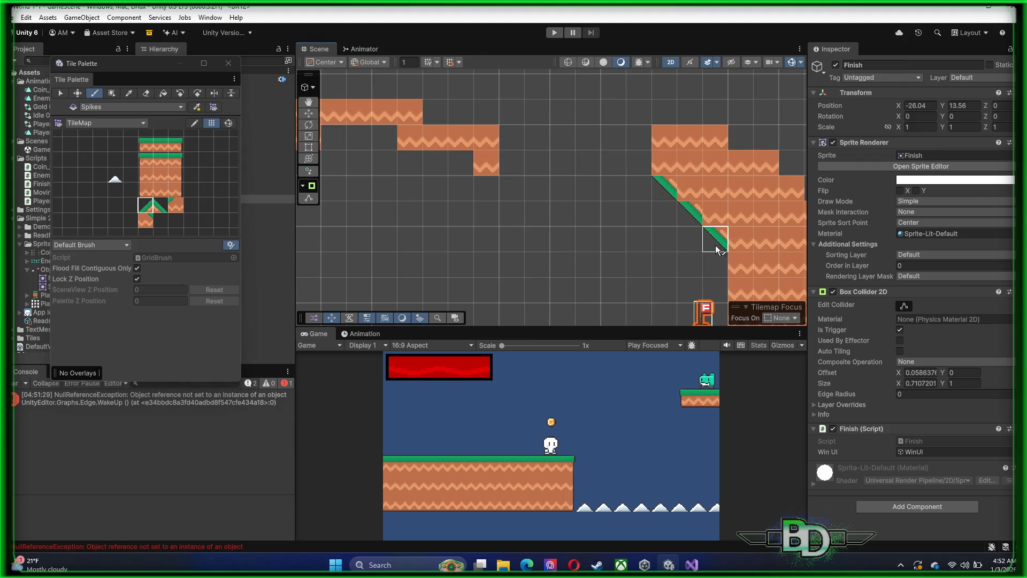
pyautogui.click(740, 265)
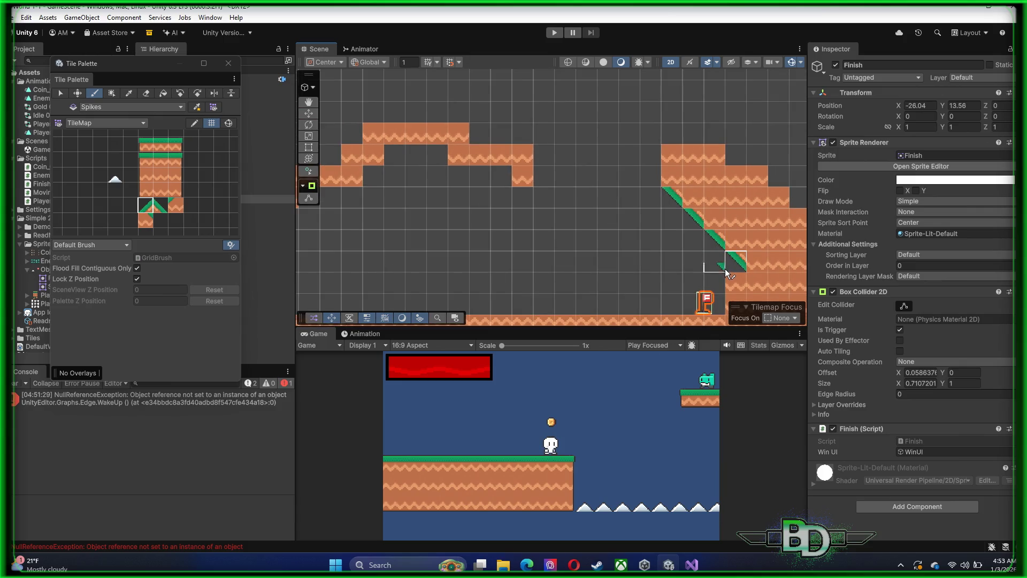
pyautogui.scroll(-1, 610, 215)
pyautogui.click(609, 215)
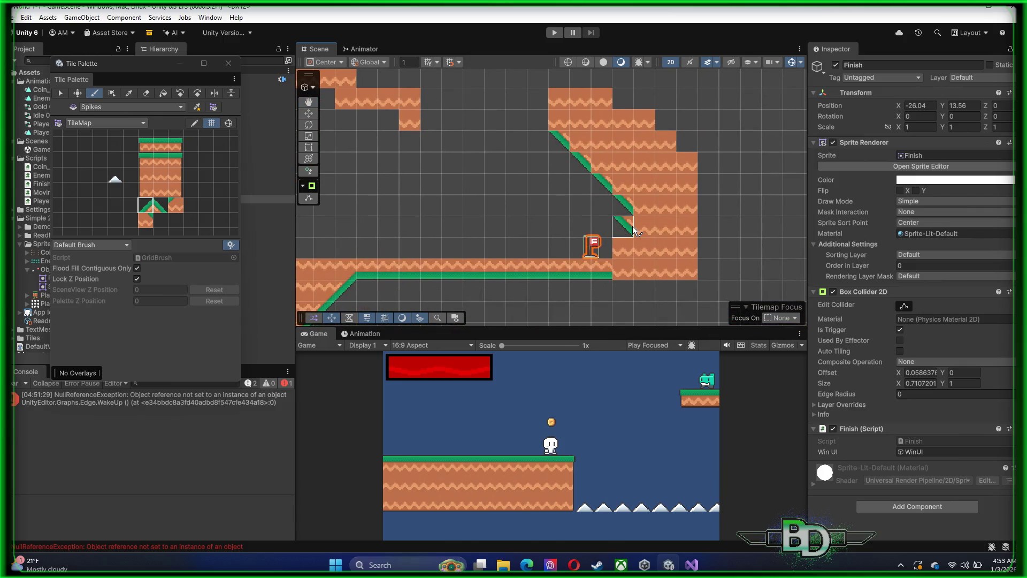
pyautogui.click(644, 235)
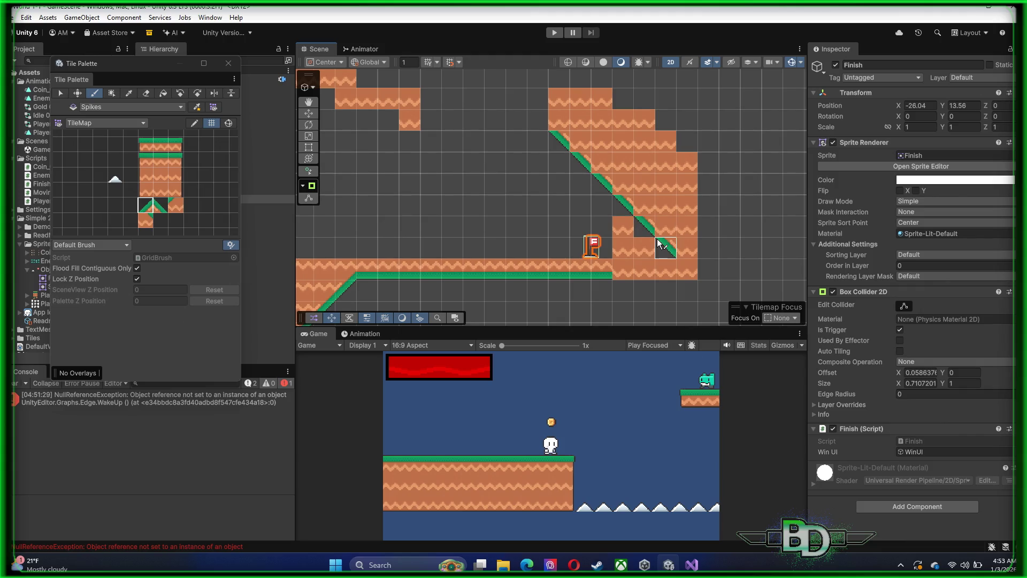
pyautogui.click(659, 243)
pyautogui.click(175, 205)
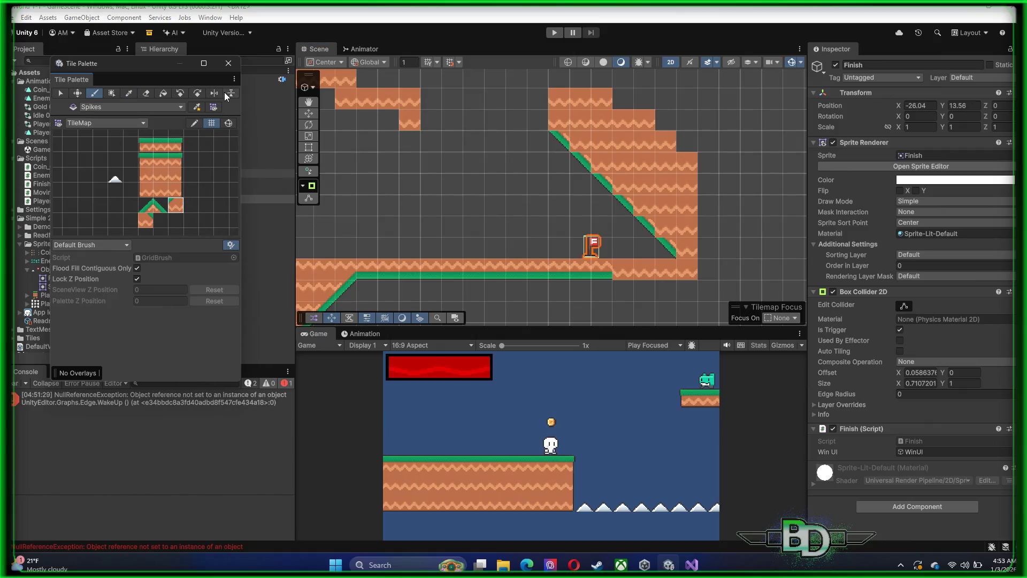
pyautogui.click(640, 202)
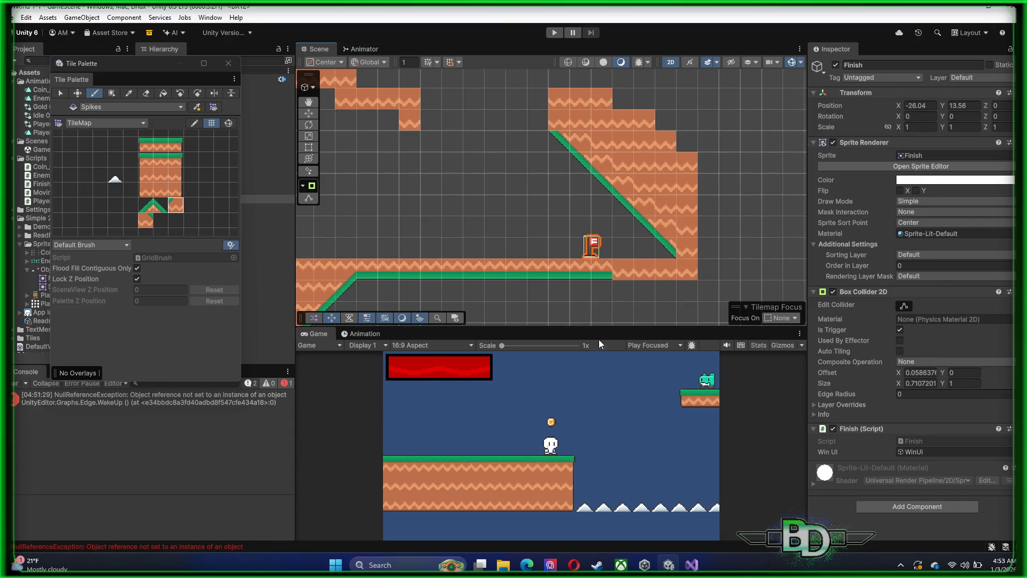
pyautogui.moveTo(669, 230)
pyautogui.mouseDown()
pyautogui.moveTo(675, 243)
pyautogui.moveTo(686, 237)
pyautogui.mouseUp()
# - Add grass-edged wall tiles, a dirt filler and grass-topped floor tiles beside the finish flag
pyautogui.click(160, 174)
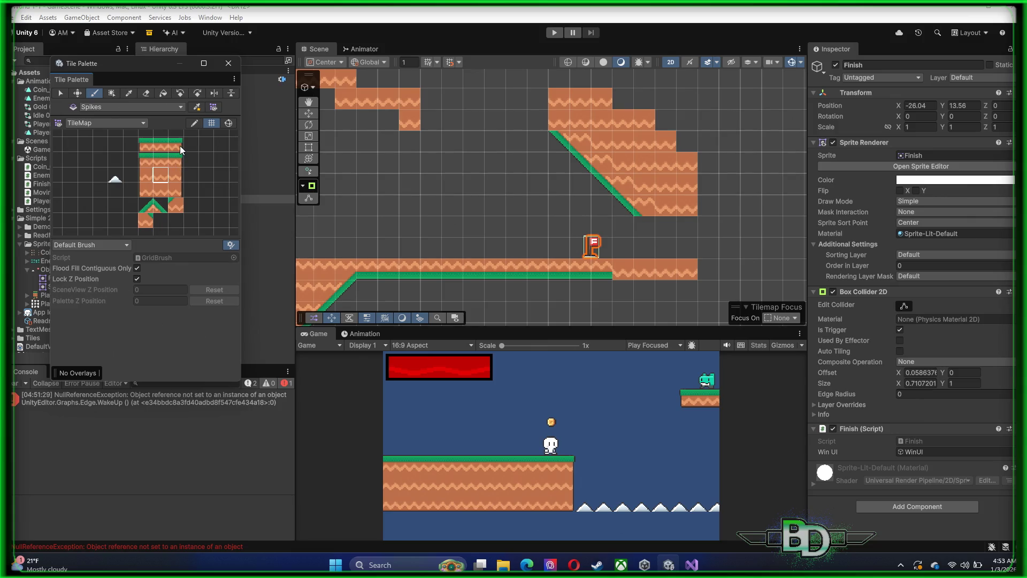
pyautogui.click(161, 159)
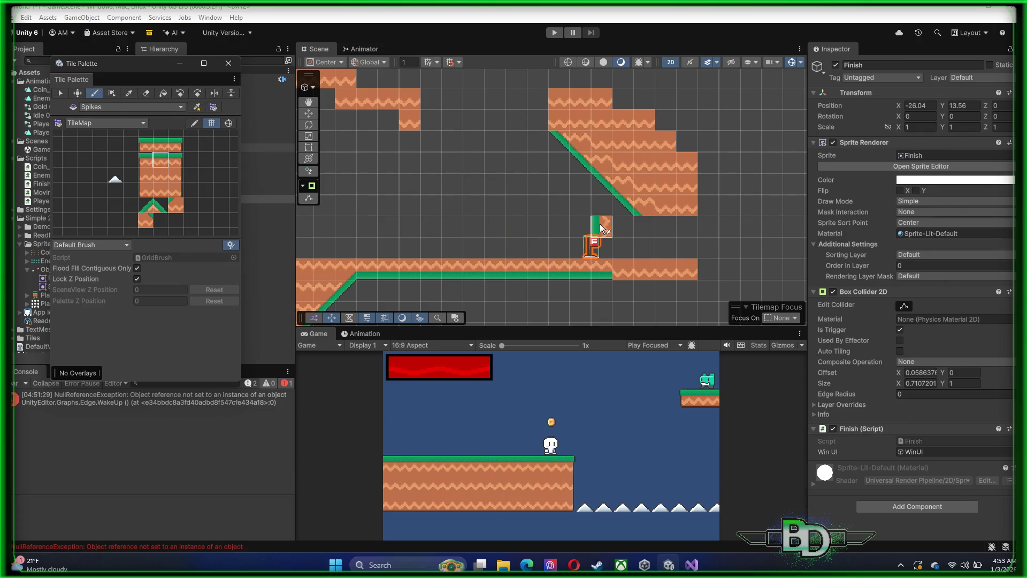
pyautogui.moveTo(641, 235); pyautogui.dragTo(644, 247)
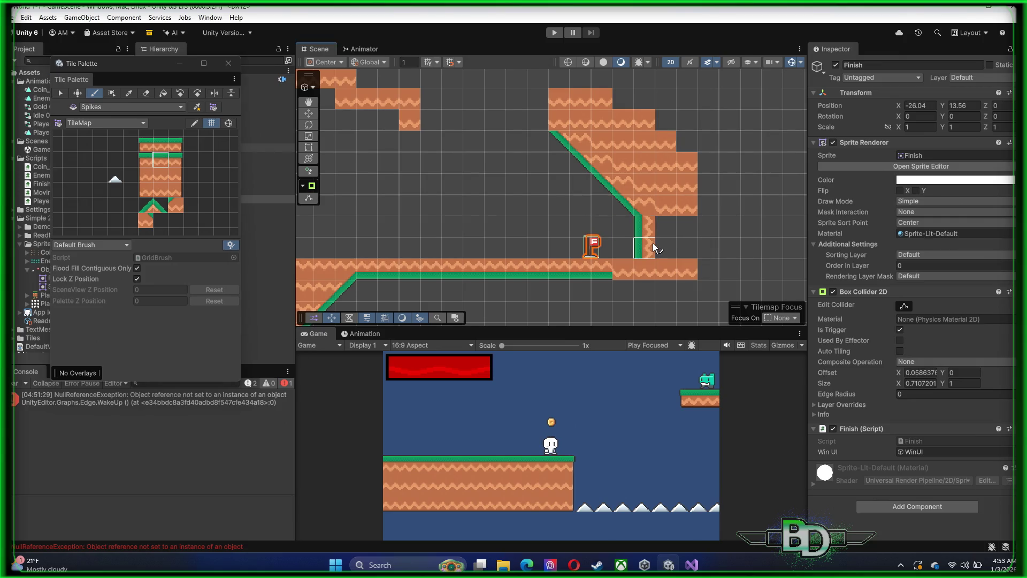
pyautogui.click(160, 175)
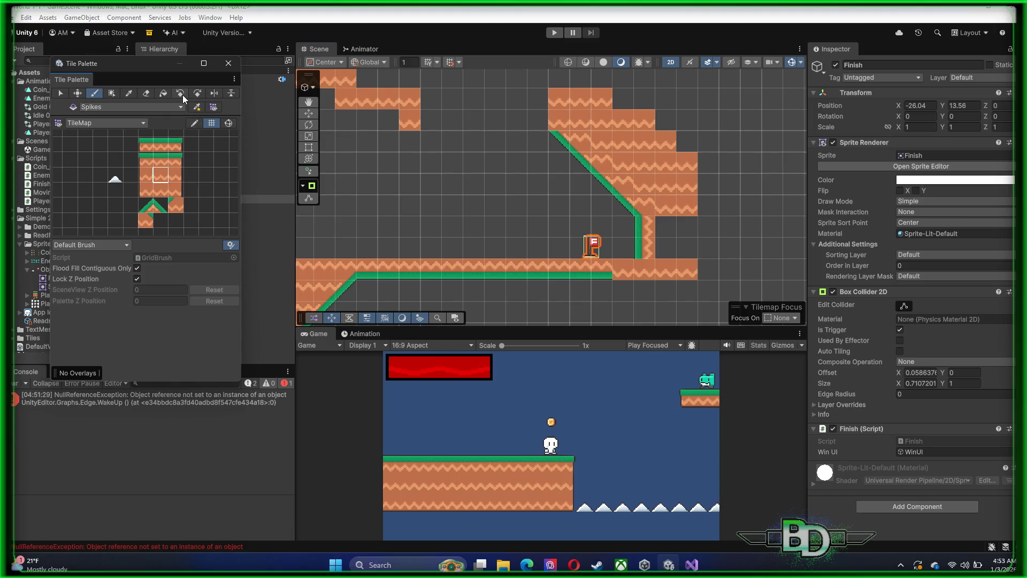
pyautogui.click(650, 270)
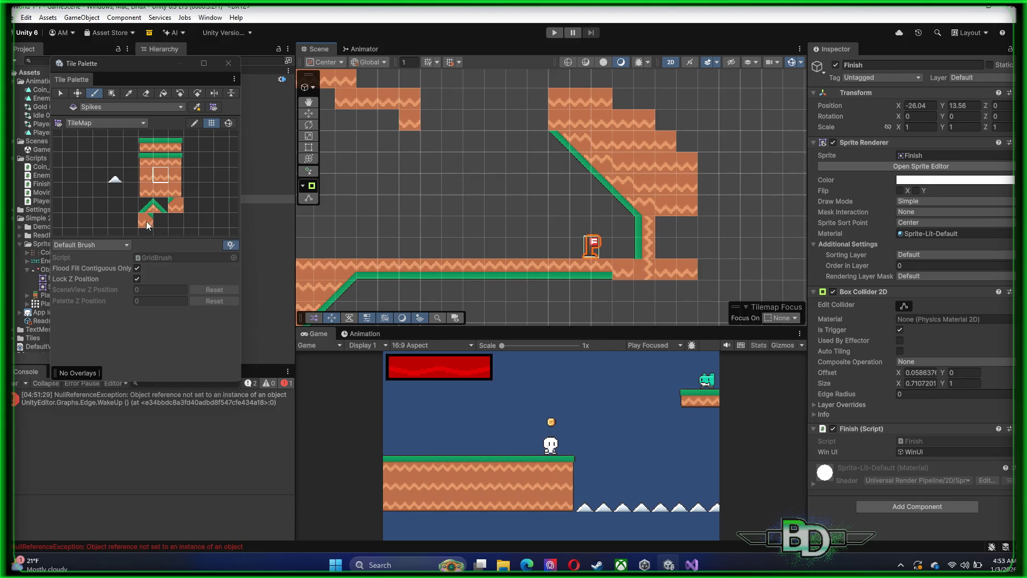
pyautogui.click(161, 158)
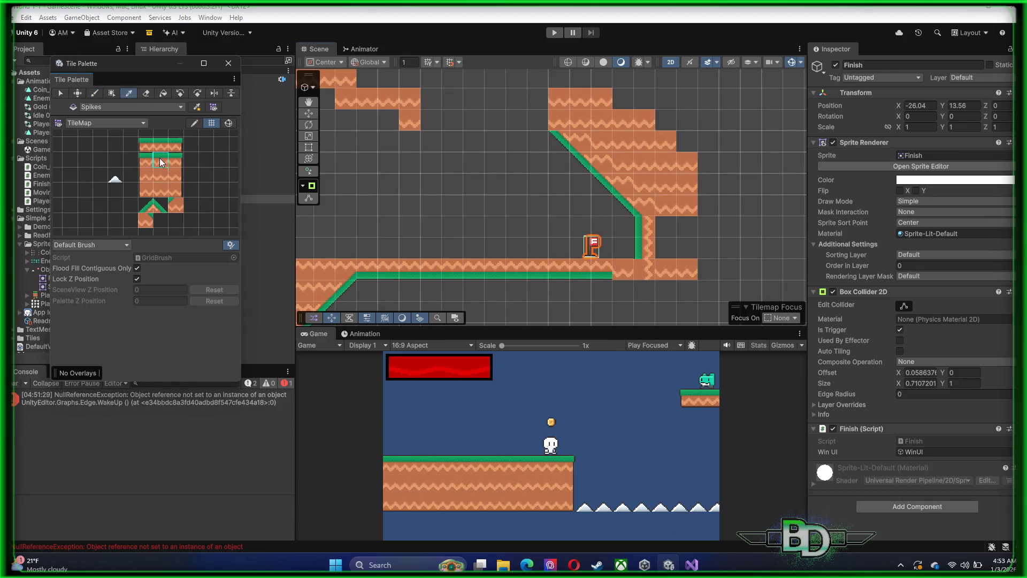
pyautogui.click(620, 277)
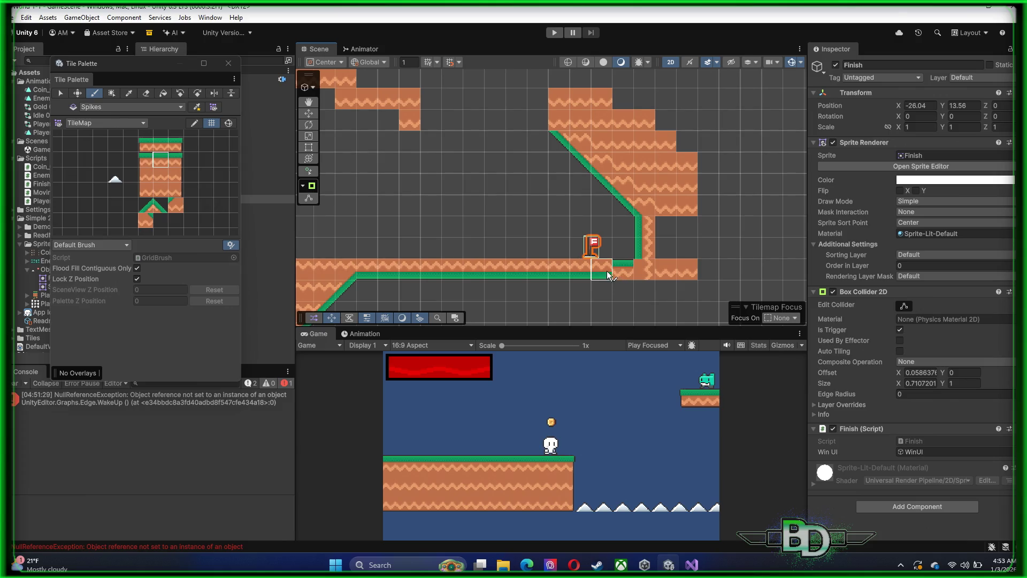
pyautogui.click(610, 277)
pyautogui.moveTo(162, 80)
pyautogui.mouseDown()
pyautogui.moveTo(175, 114)
pyautogui.moveTo(322, 281)
pyautogui.moveTo(278, 249)
pyautogui.moveTo(224, 208)
pyautogui.moveTo(357, 229)
pyautogui.mouseUp()
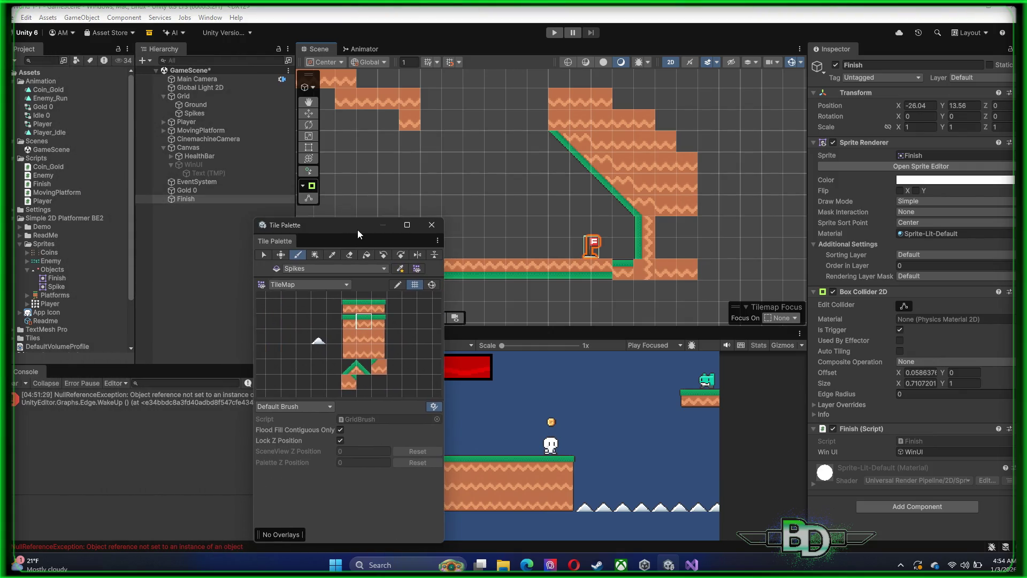
# - Zoom out and undo recent tile edits until the Finish flag is back at -26.04, 13.56
pyautogui.scroll(-3, 653, 278)
pyautogui.scroll(-2, 653, 278)
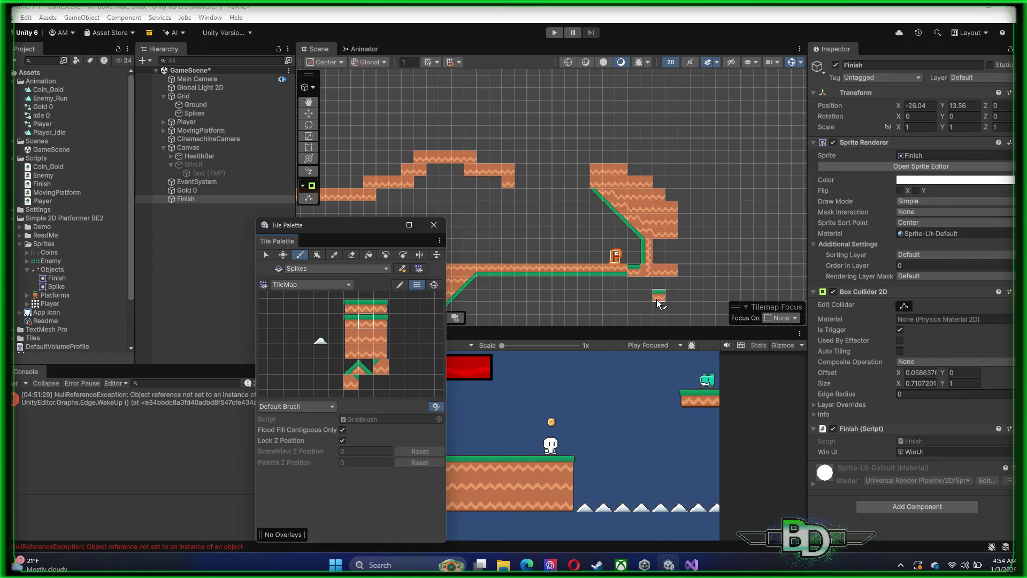
pyautogui.hotkey('ctrl', 'z')
pyautogui.hotkey('ctrl', 'z')
pyautogui.hotkey('ctrl', 'z')
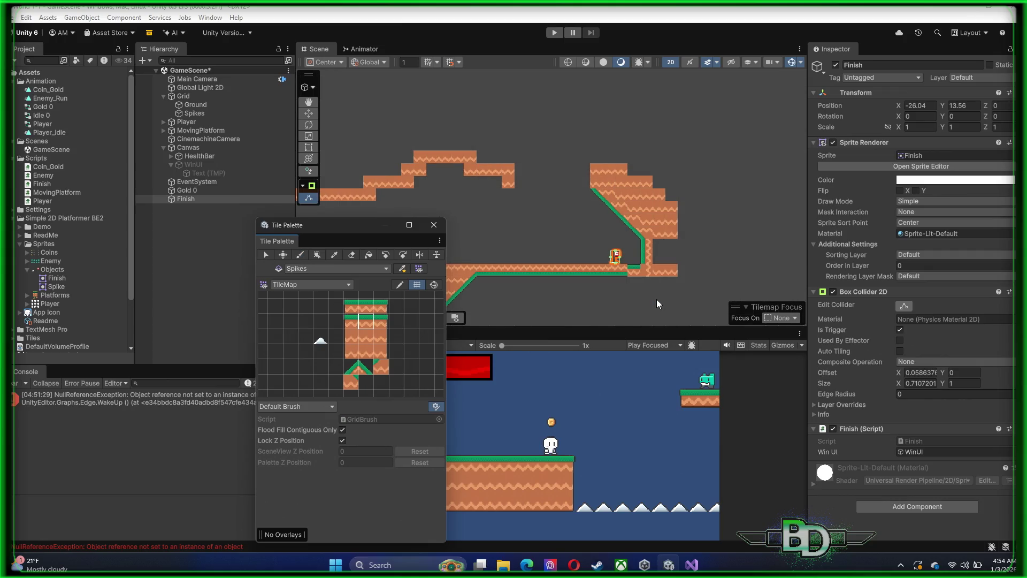
pyautogui.hotkey('ctrl', 'z')
pyautogui.hotkey('ctrl', 'z')
pyautogui.hotkey('ctrl', 'z')
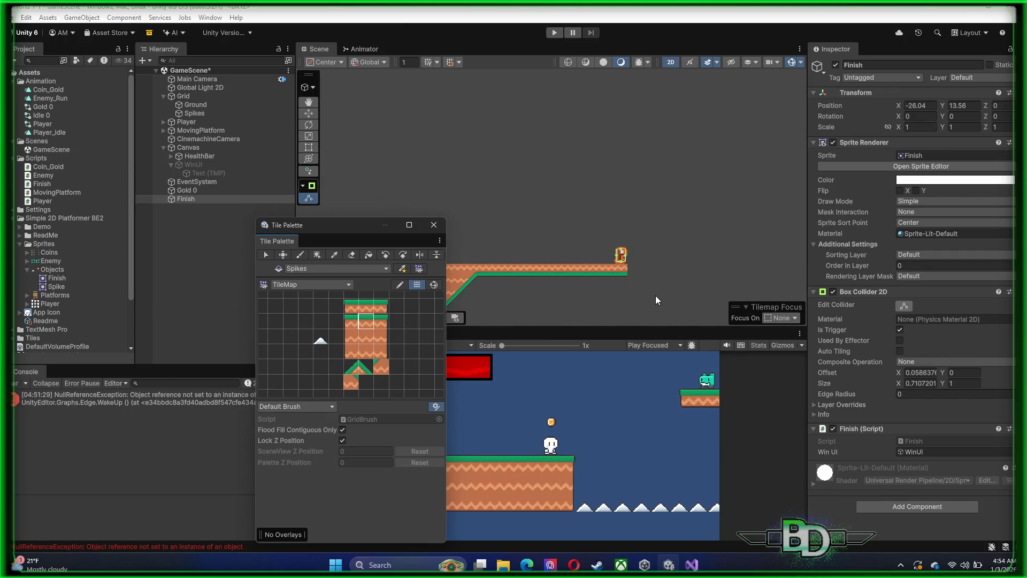
pyautogui.scroll(-6, 656, 295)
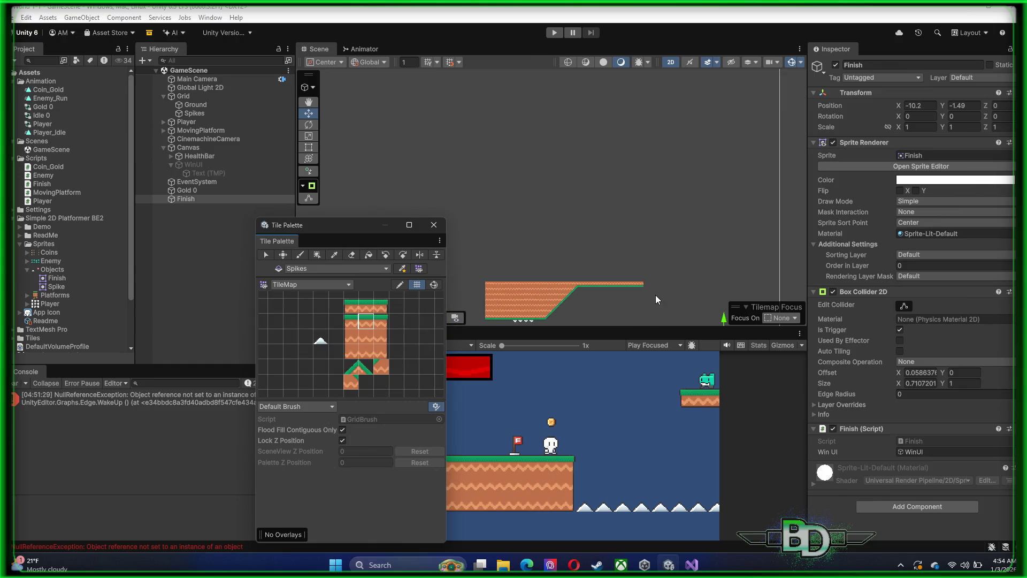
pyautogui.scroll(-2, 655, 297)
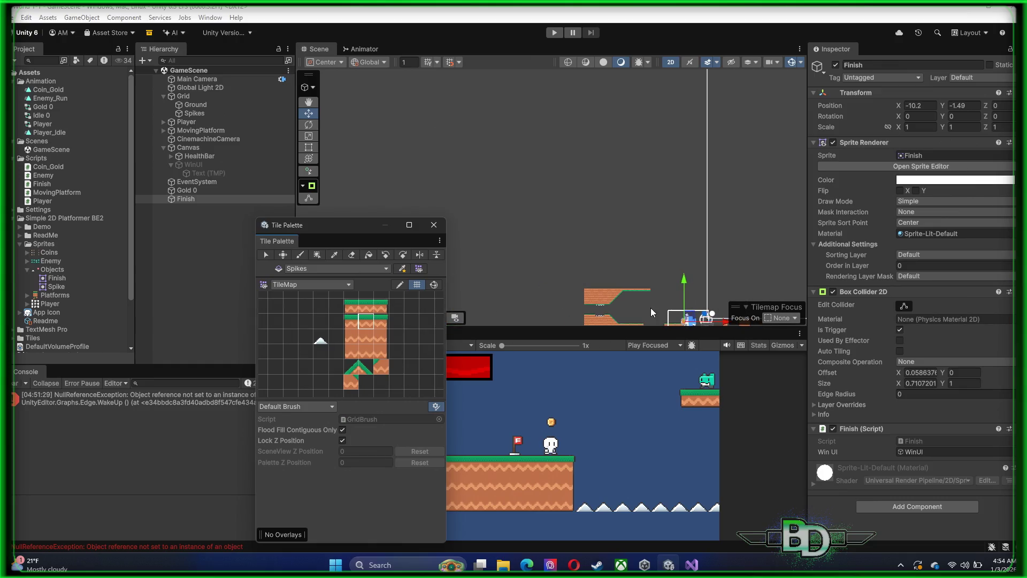
pyautogui.moveTo(653, 269); pyautogui.dragTo(603, 172)
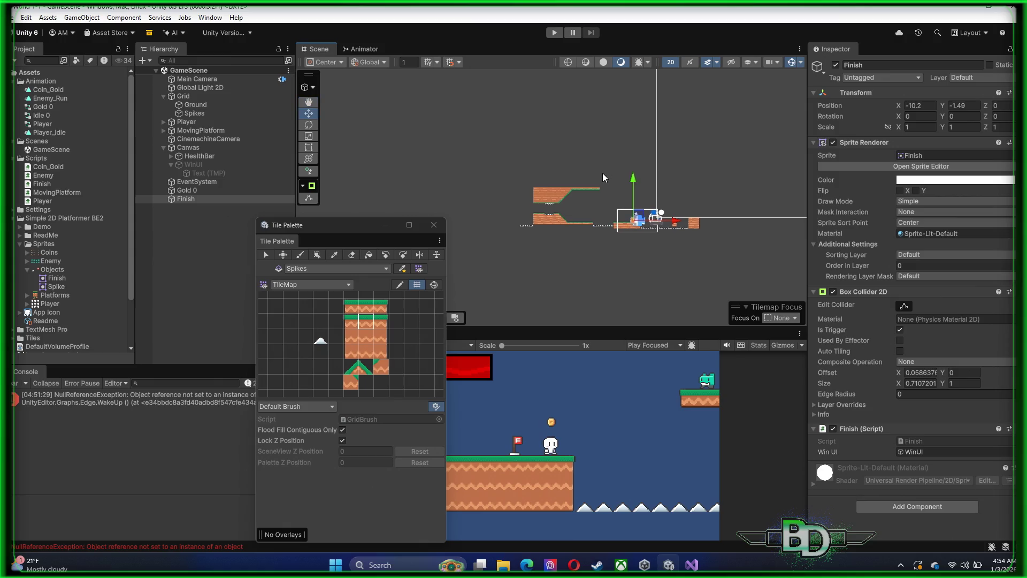
pyautogui.hotkey('ctrl', 'z')
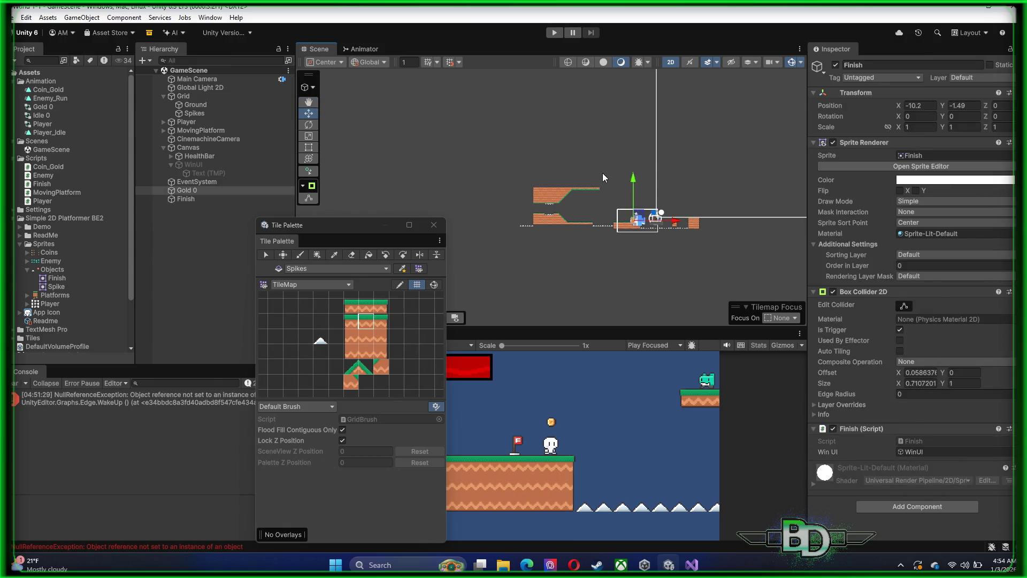
pyautogui.hotkey('ctrl', 'z')
pyautogui.hotkey('ctrl', 'z')
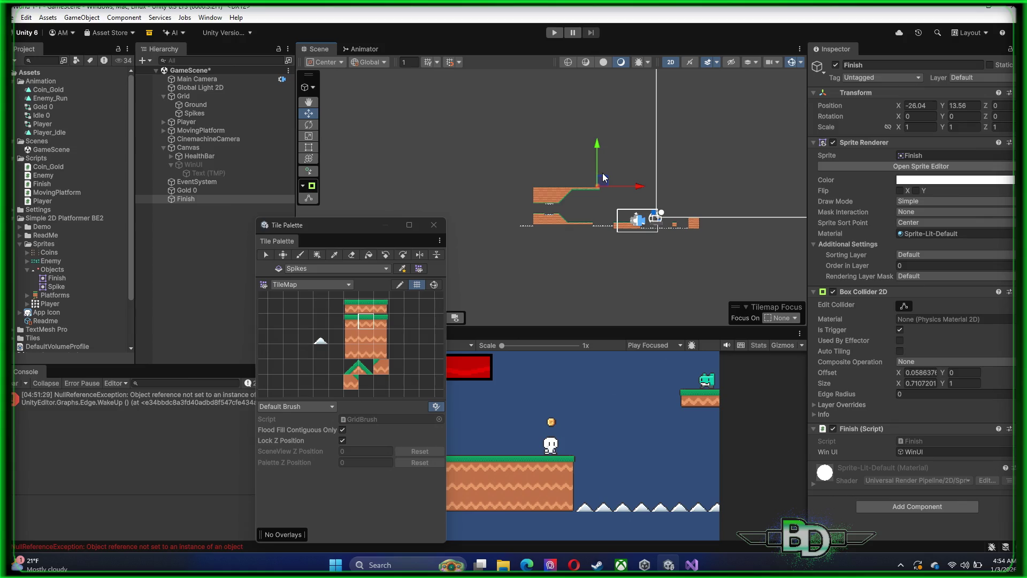
pyautogui.scroll(5, 522, 153)
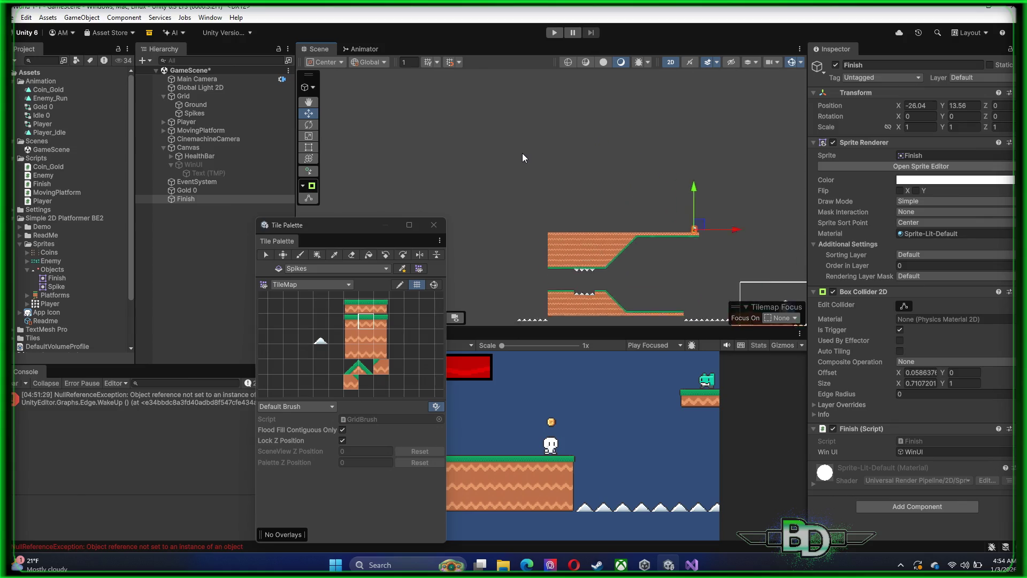
# - Select the Ground tilemap, pick a ground tile from the Tile Palette, and frame the tilemap
pyautogui.click(522, 153)
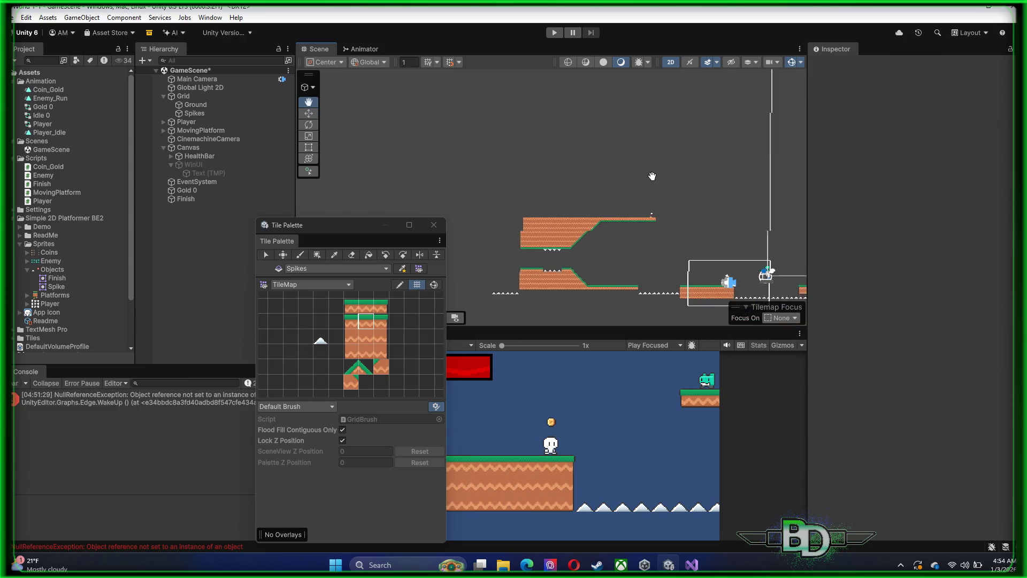
pyautogui.hscroll(5, 653, 175)
pyautogui.click(196, 105)
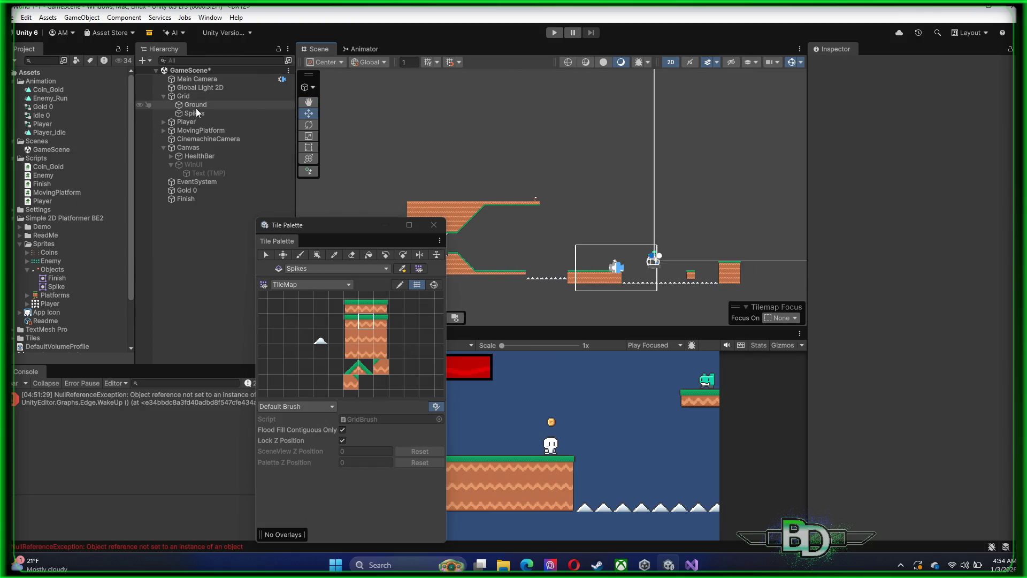
pyautogui.scroll(5, 550, 254)
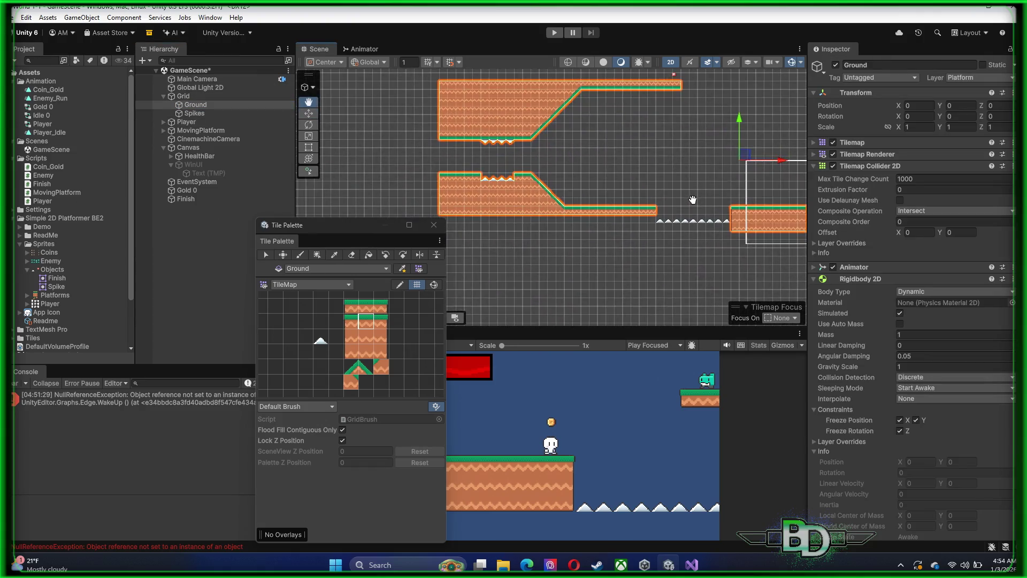
pyautogui.moveTo(345, 235); pyautogui.dragTo(134, 202)
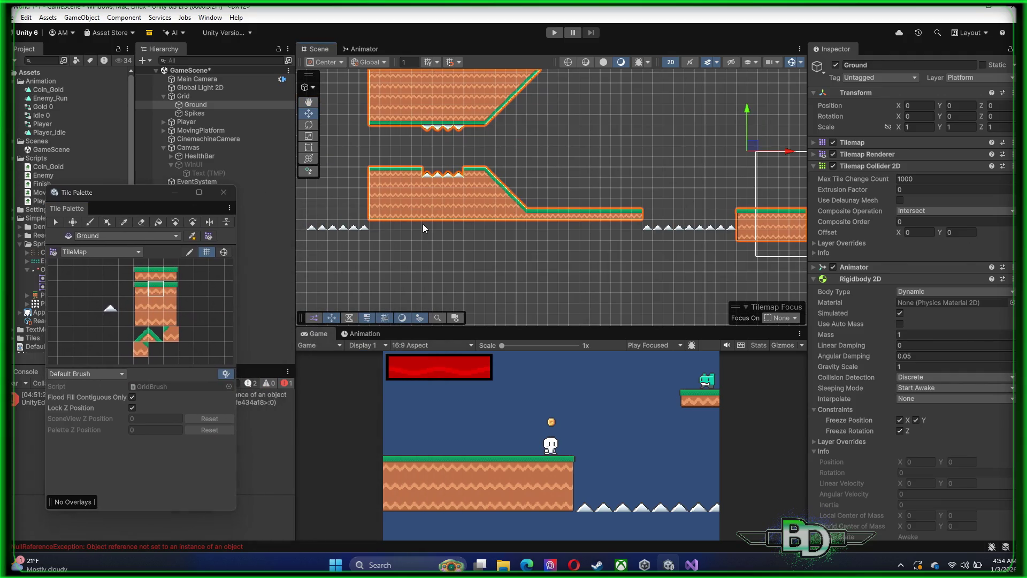
pyautogui.moveTo(423, 223); pyautogui.dragTo(528, 254)
pyautogui.click(148, 304)
pyautogui.scroll(2, 582, 275)
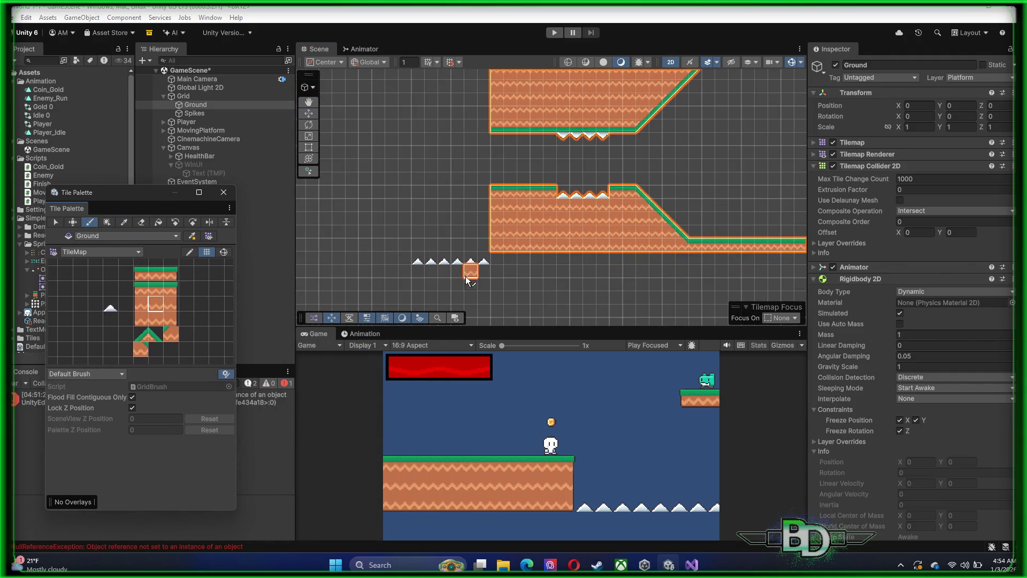
pyautogui.scroll(4, 581, 276)
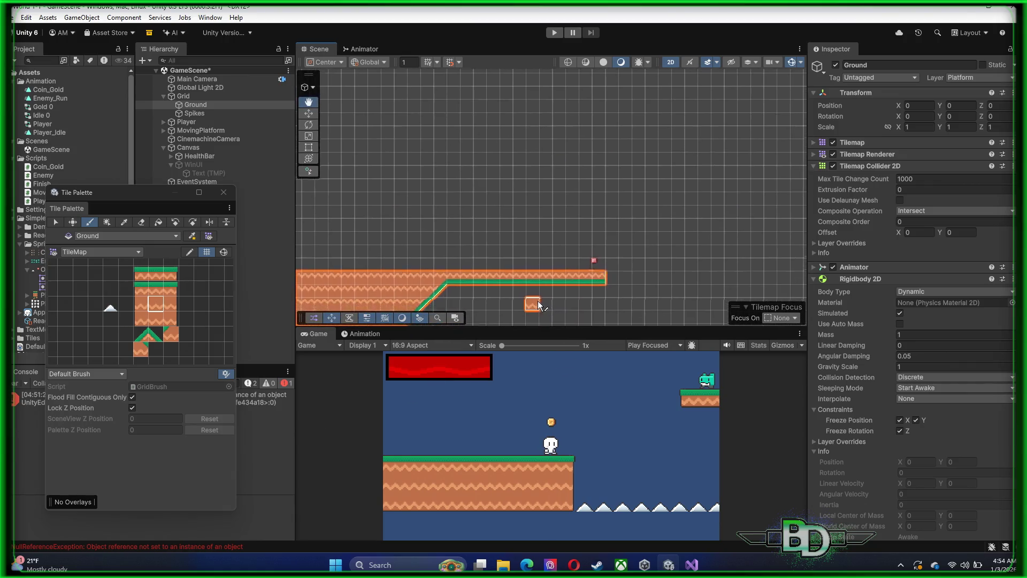
pyautogui.press('f')
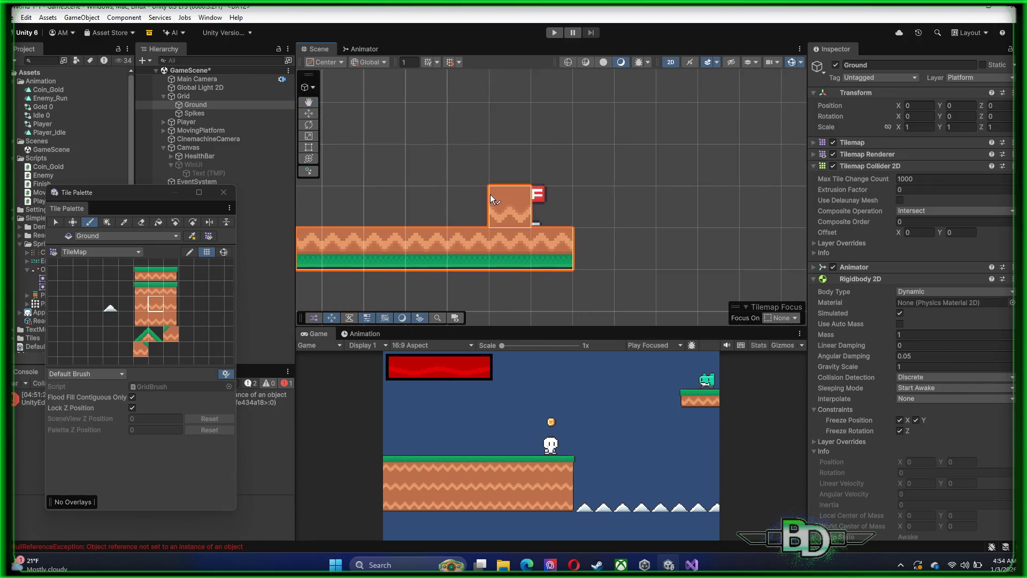
# - Move the Finish flag to position -28.07, 10.2
pyautogui.moveTo(161, 195); pyautogui.dragTo(81, 209)
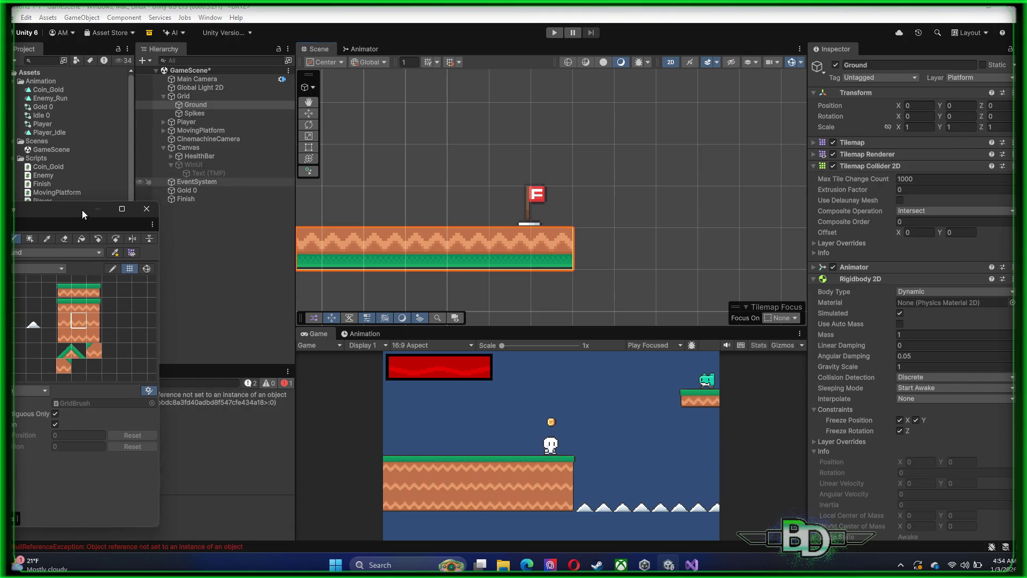
pyautogui.click(186, 200)
pyautogui.click(309, 114)
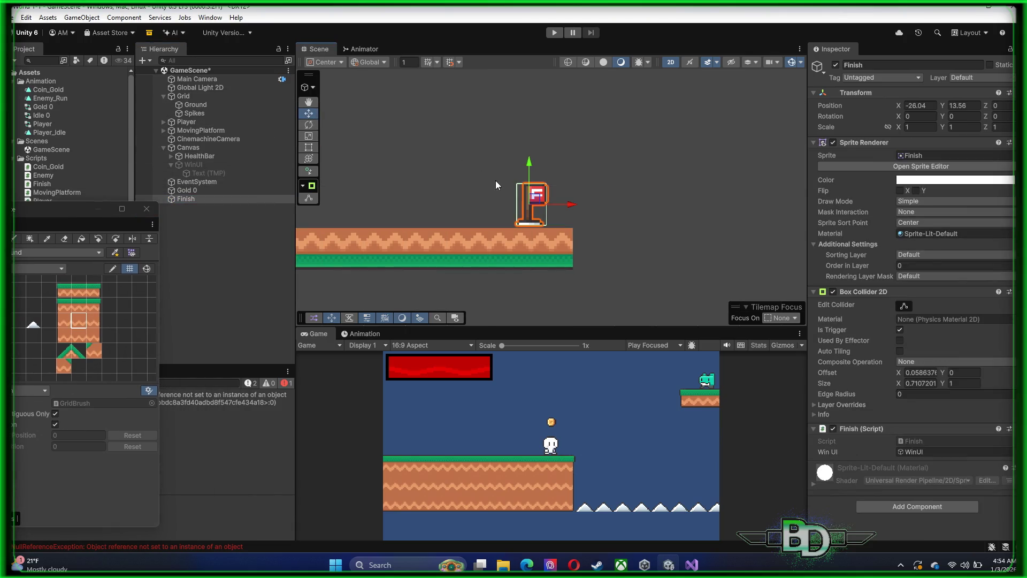
pyautogui.moveTo(538, 198); pyautogui.dragTo(803, 222)
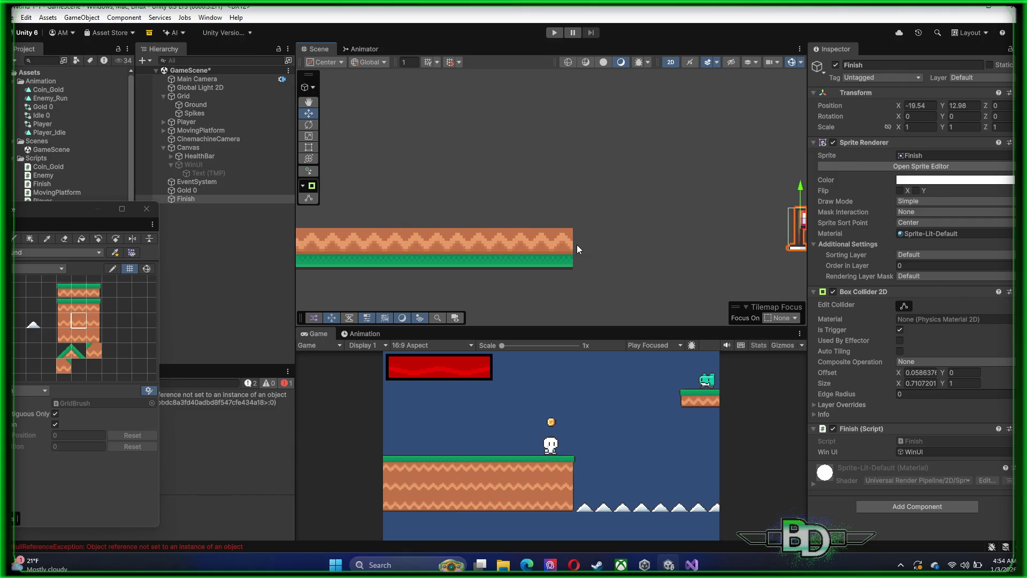
pyautogui.scroll(-3, 576, 242)
pyautogui.moveTo(672, 234); pyautogui.dragTo(525, 284)
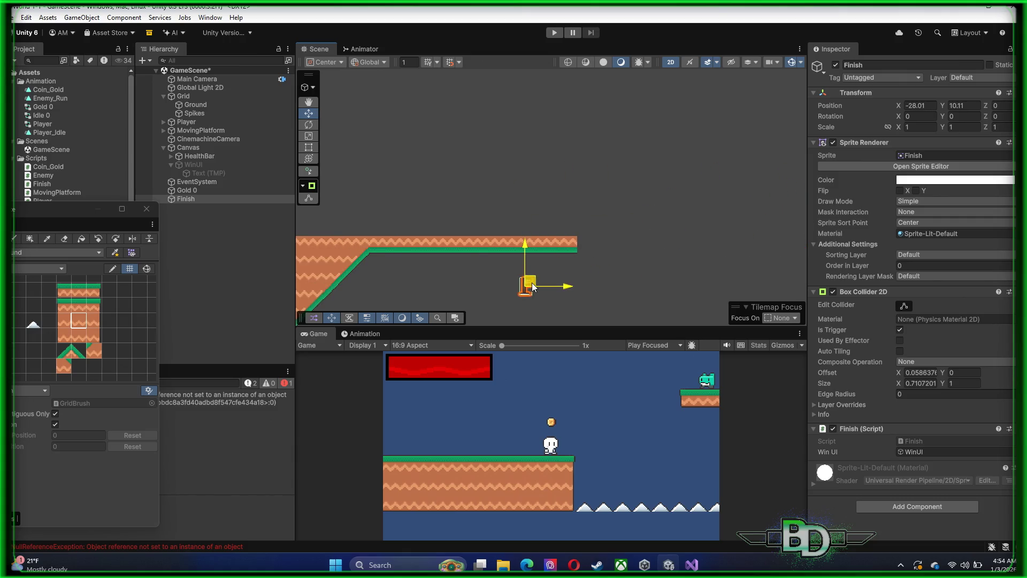
pyautogui.scroll(2, 484, 208)
# - Paint a grass-top tile on the Ground tilemap at the platform's right end
pyautogui.moveTo(449, 190); pyautogui.dragTo(346, 209)
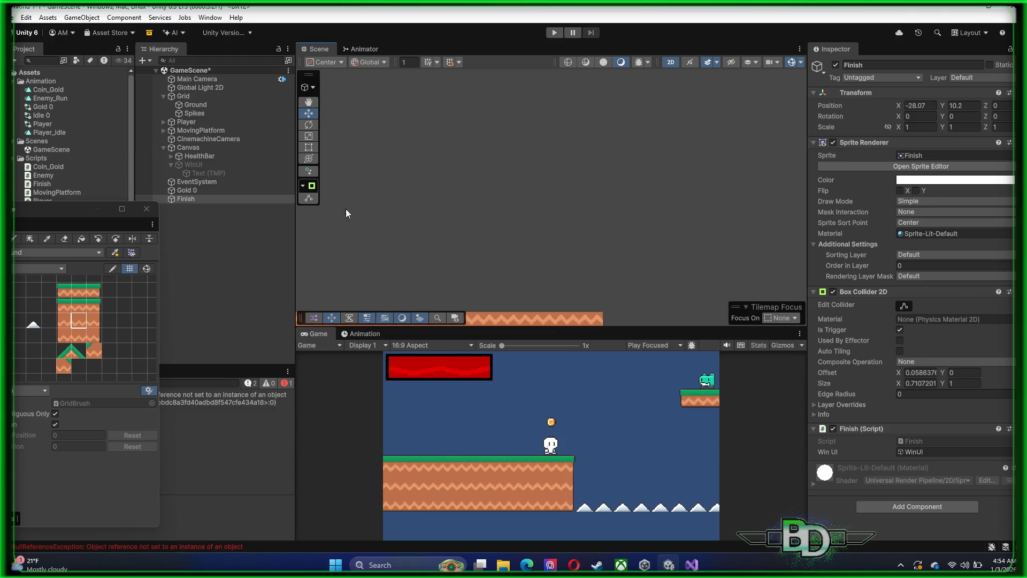
pyautogui.moveTo(365, 175); pyautogui.dragTo(355, 133)
pyautogui.click(191, 106)
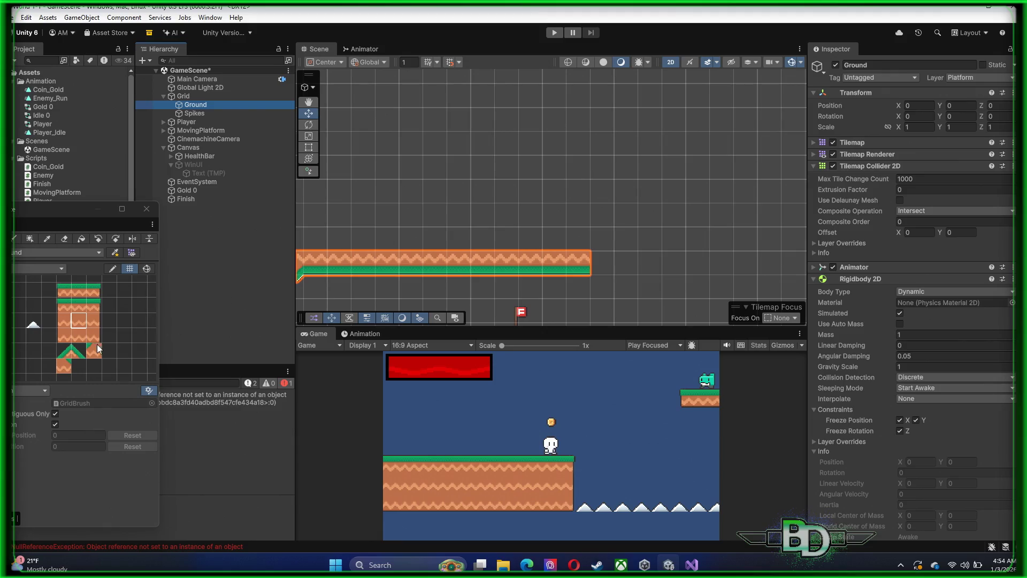
pyautogui.click(79, 321)
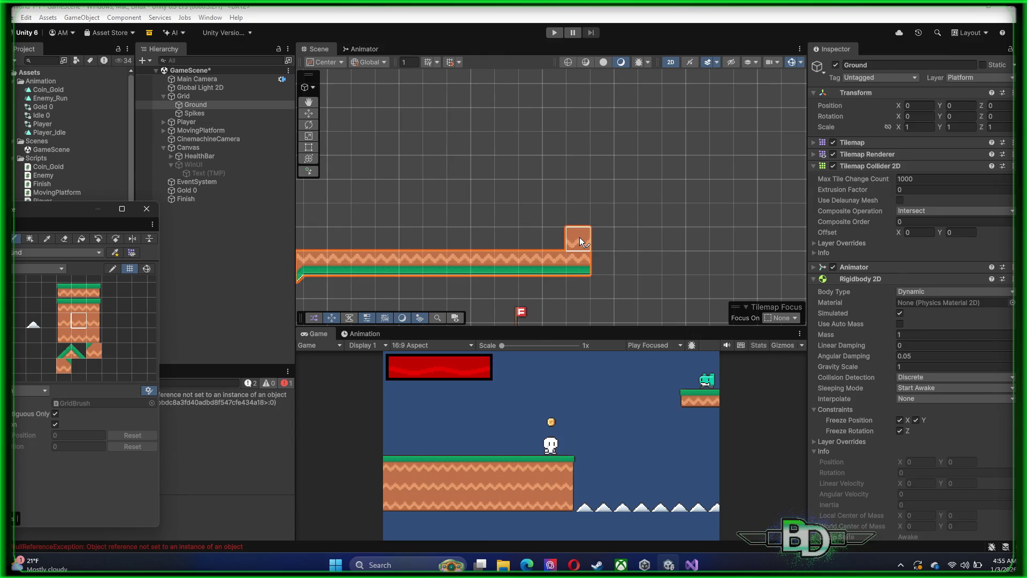
pyautogui.click(79, 307)
pyautogui.click(578, 238)
pyautogui.moveTo(383, 236)
pyautogui.mouseDown()
pyautogui.moveTo(385, 190)
pyautogui.moveTo(652, 153)
pyautogui.moveTo(717, 175)
pyautogui.moveTo(672, 224)
pyautogui.mouseUp()
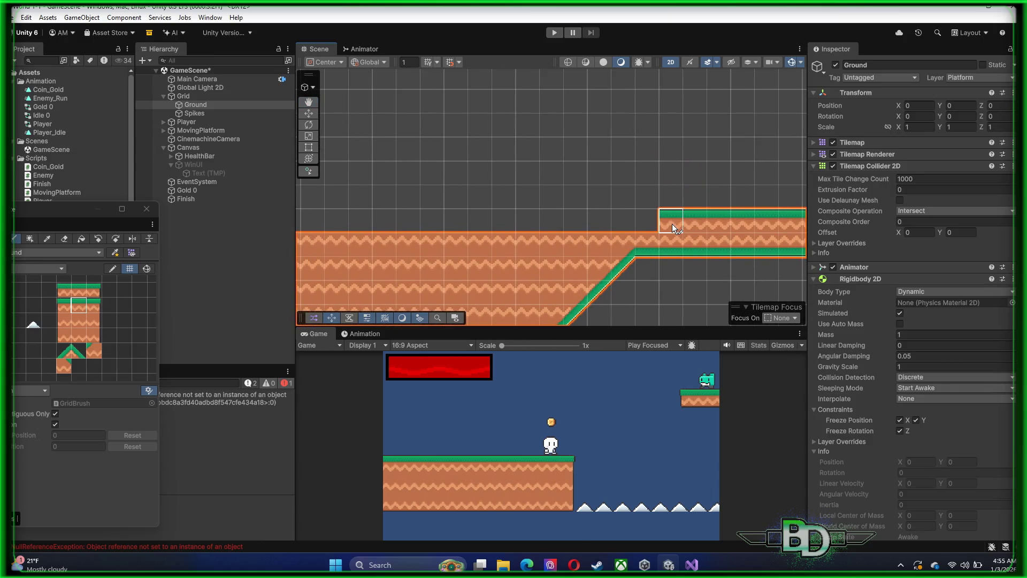
pyautogui.moveTo(478, 224); pyautogui.dragTo(639, 187)
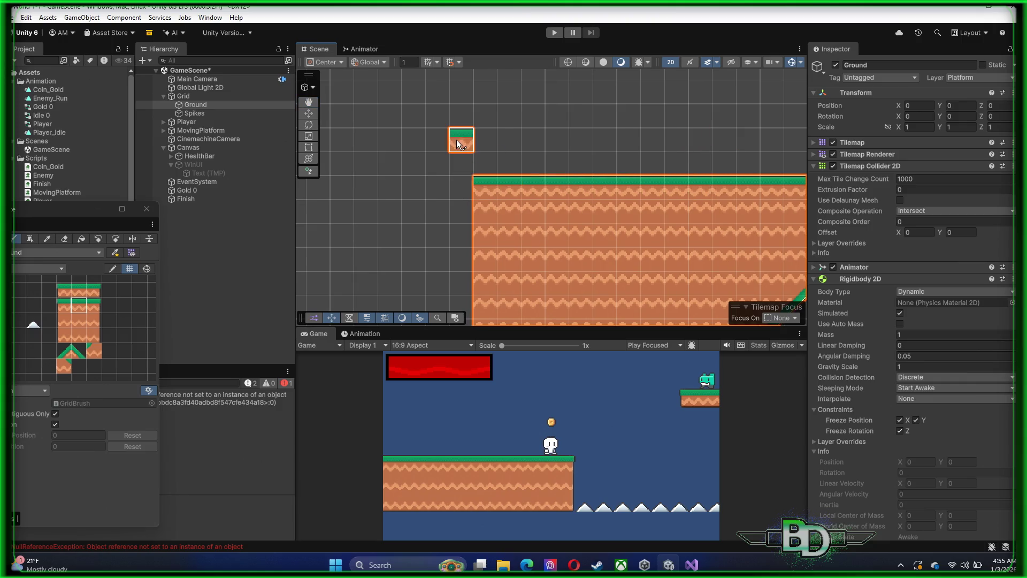
# - Paint a column of left-edge ground tiles to fill out the upper platform
pyautogui.scroll(-3, 455, 206)
pyautogui.moveTo(458, 230)
pyautogui.mouseDown()
pyautogui.moveTo(452, 152)
pyautogui.moveTo(452, 170)
pyautogui.mouseUp()
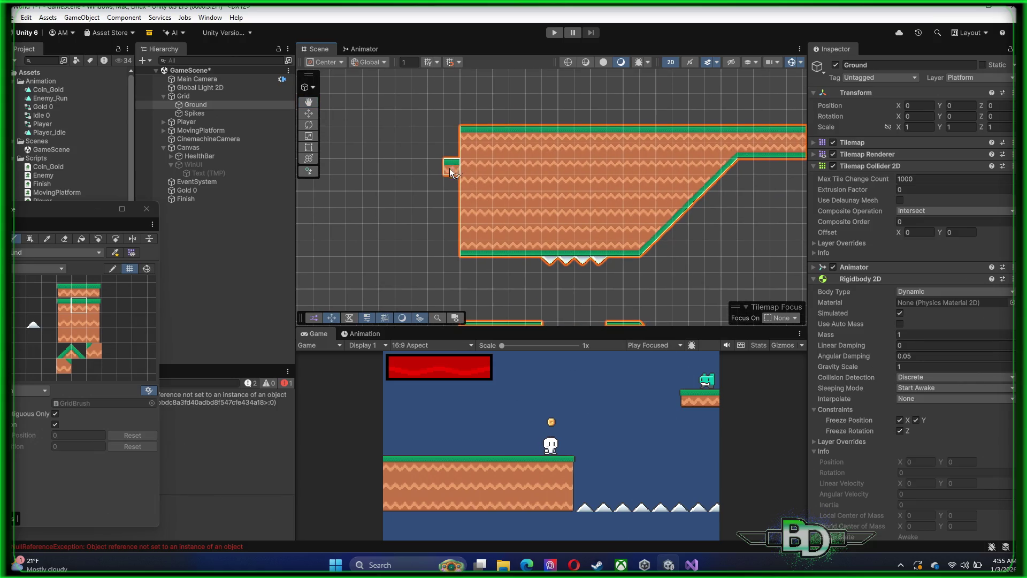
pyautogui.click(64, 305)
pyautogui.click(70, 326)
pyautogui.moveTo(471, 176); pyautogui.dragTo(473, 237)
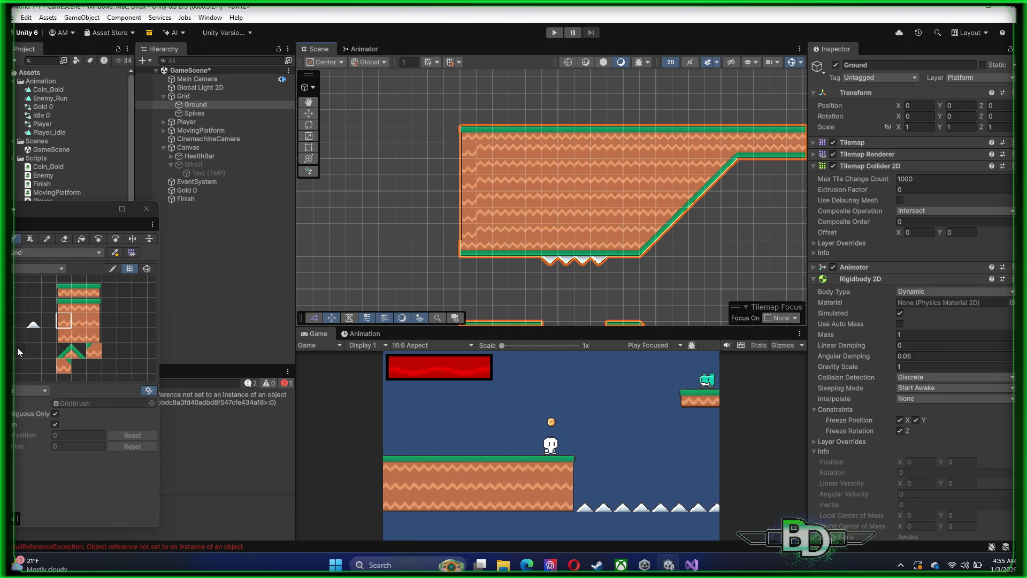
pyautogui.click(64, 306)
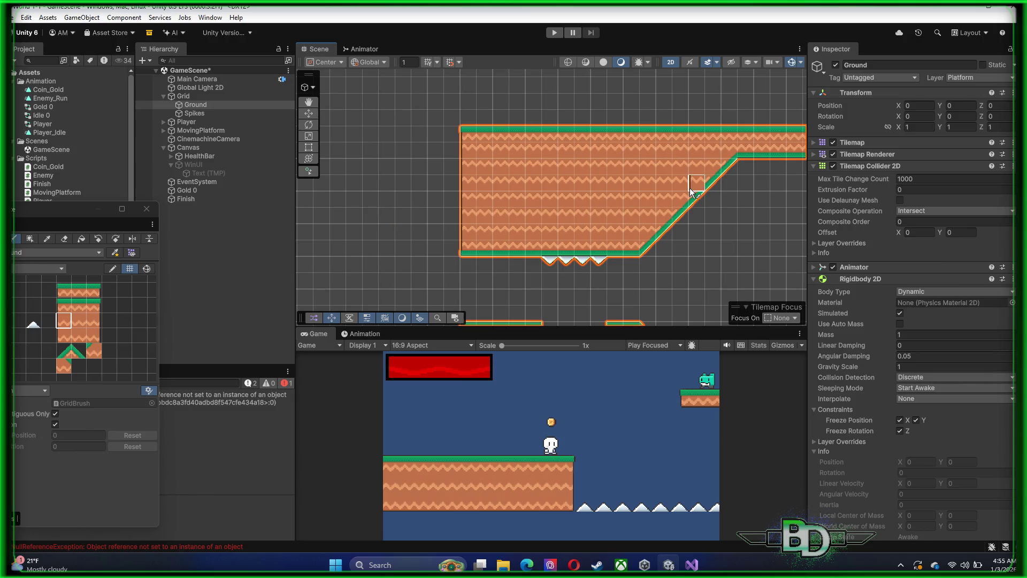
pyautogui.scroll(-5, 700, 213)
pyautogui.moveTo(707, 216)
pyautogui.mouseDown()
pyautogui.moveTo(406, 214)
pyautogui.moveTo(394, 182)
pyautogui.mouseUp()
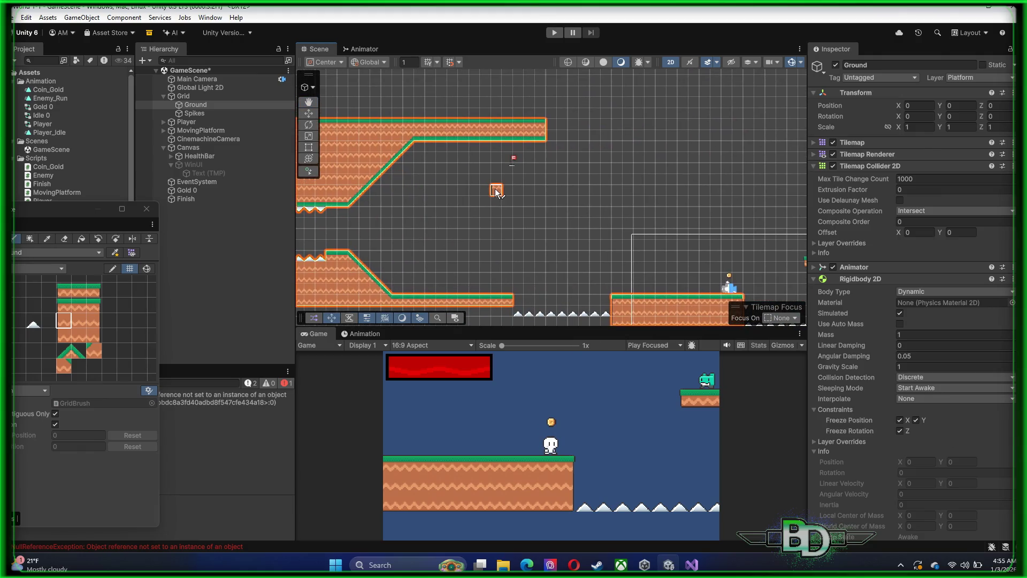
# - Drag the Finish flag onto the starting platform left of the player, at -10.91, -1.5
pyautogui.click(191, 200)
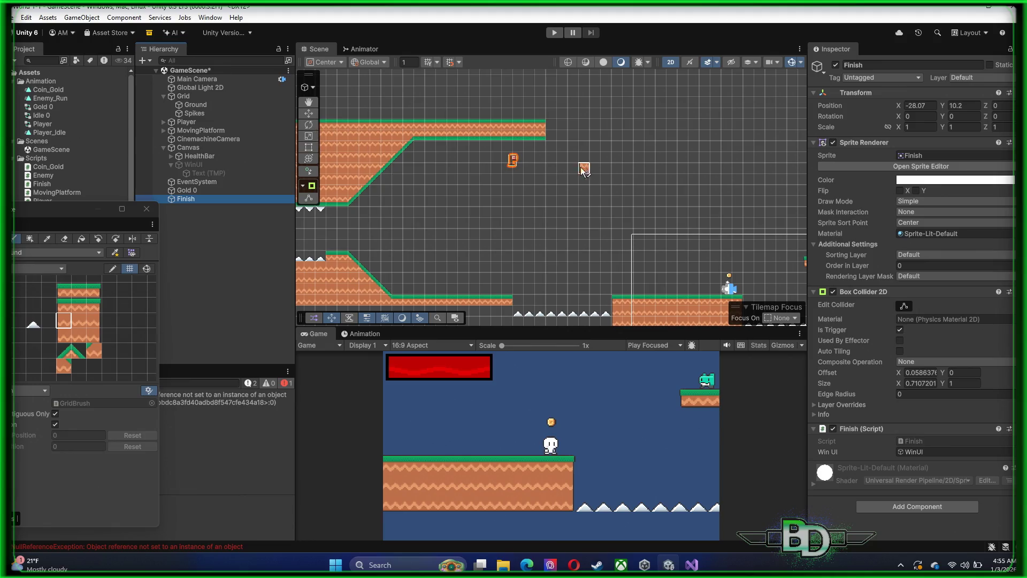
pyautogui.click(308, 114)
pyautogui.moveTo(519, 157); pyautogui.dragTo(708, 286)
pyautogui.scroll(2, 537, 409)
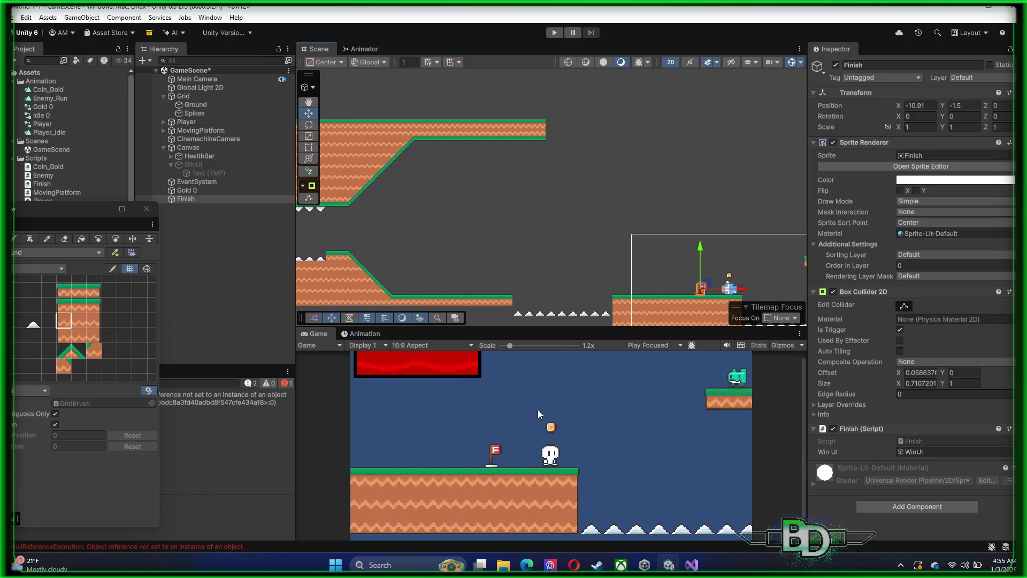
pyautogui.scroll(5, 538, 409)
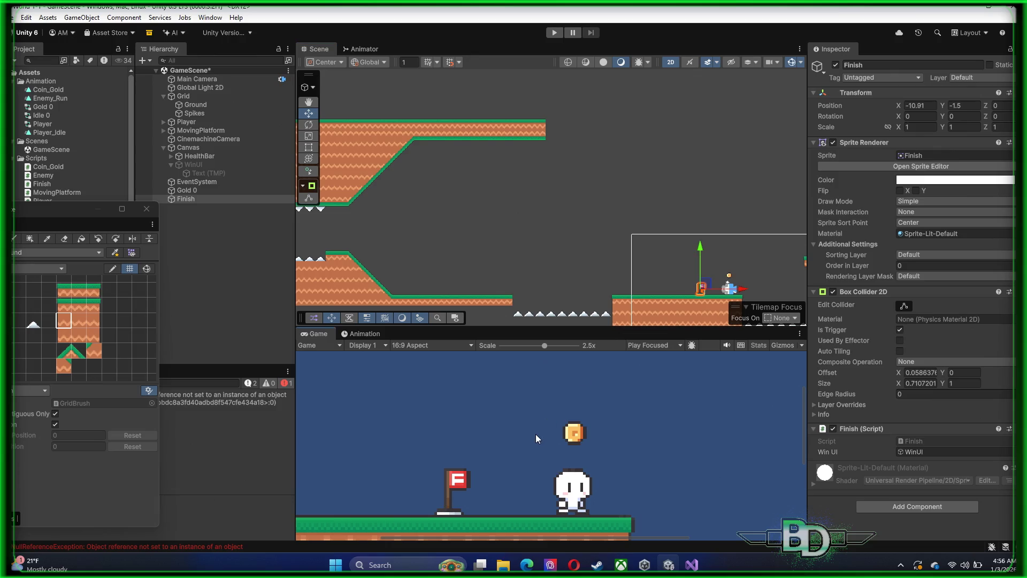
pyautogui.scroll(-5, 511, 431)
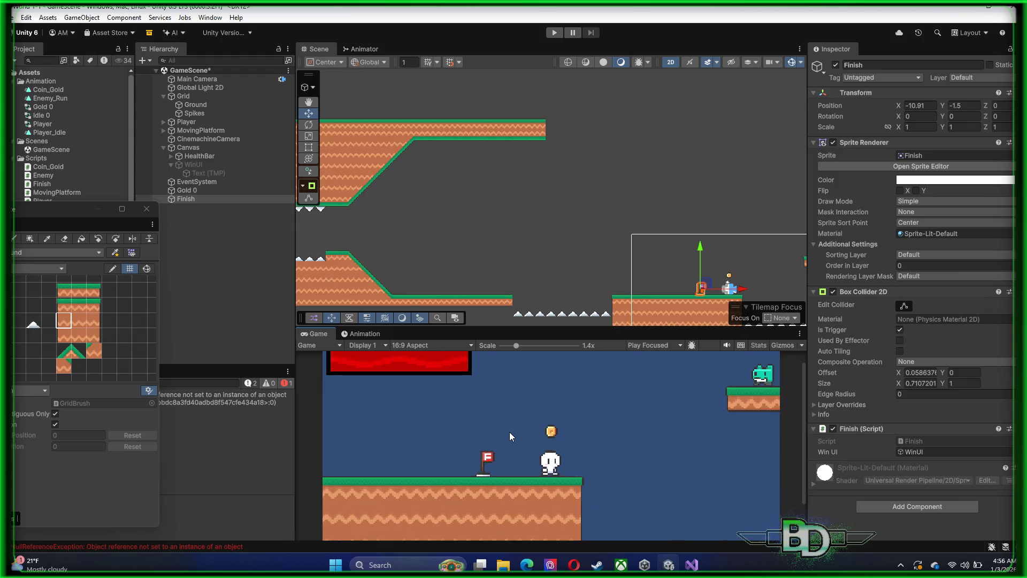
pyautogui.moveTo(674, 291)
pyautogui.mouseDown()
pyautogui.moveTo(587, 237)
pyautogui.moveTo(553, 200)
pyautogui.mouseUp()
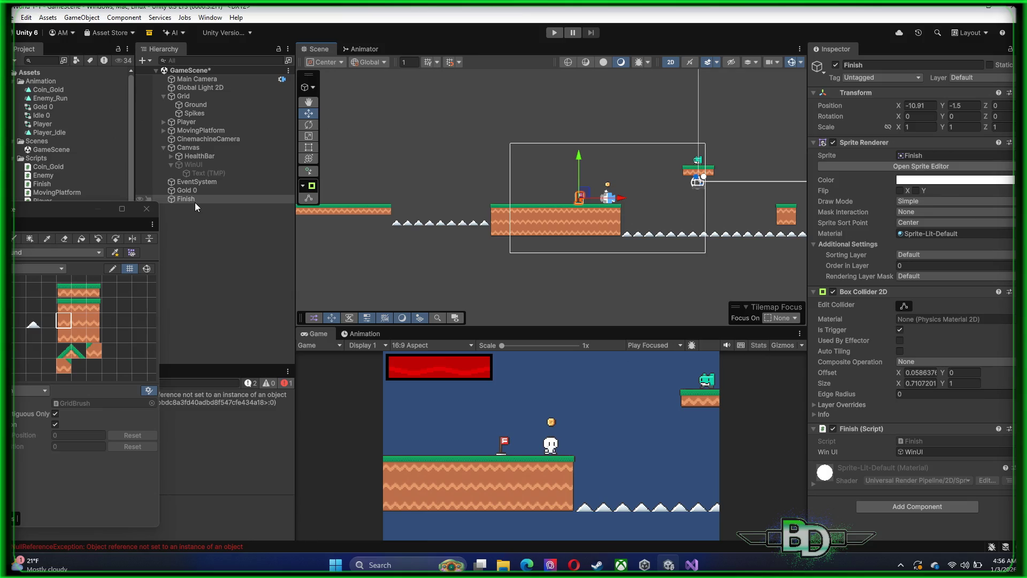
pyautogui.doubleClick(195, 201)
pyautogui.scroll(-5, 687, 223)
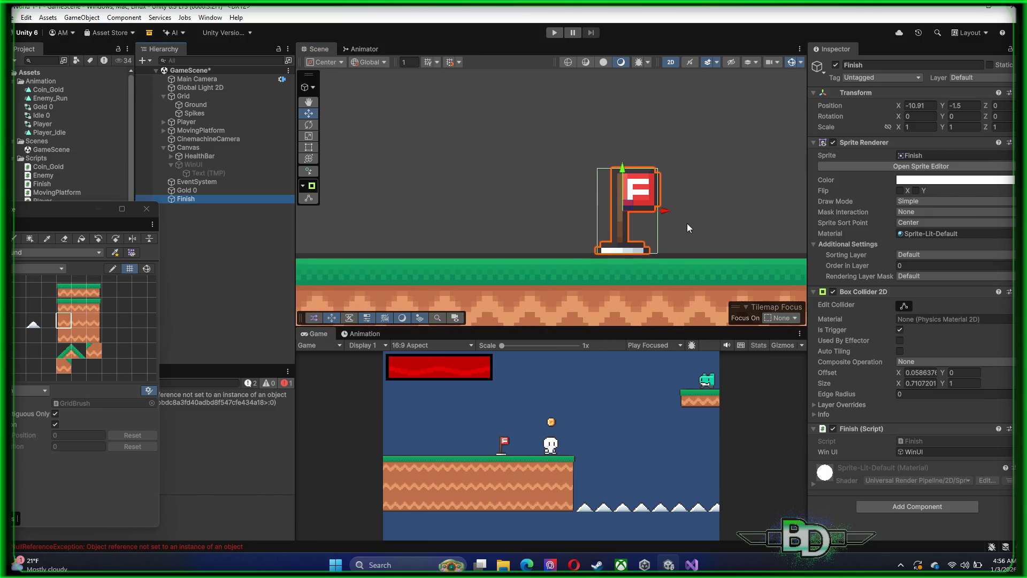
pyautogui.moveTo(615, 214); pyautogui.dragTo(587, 211)
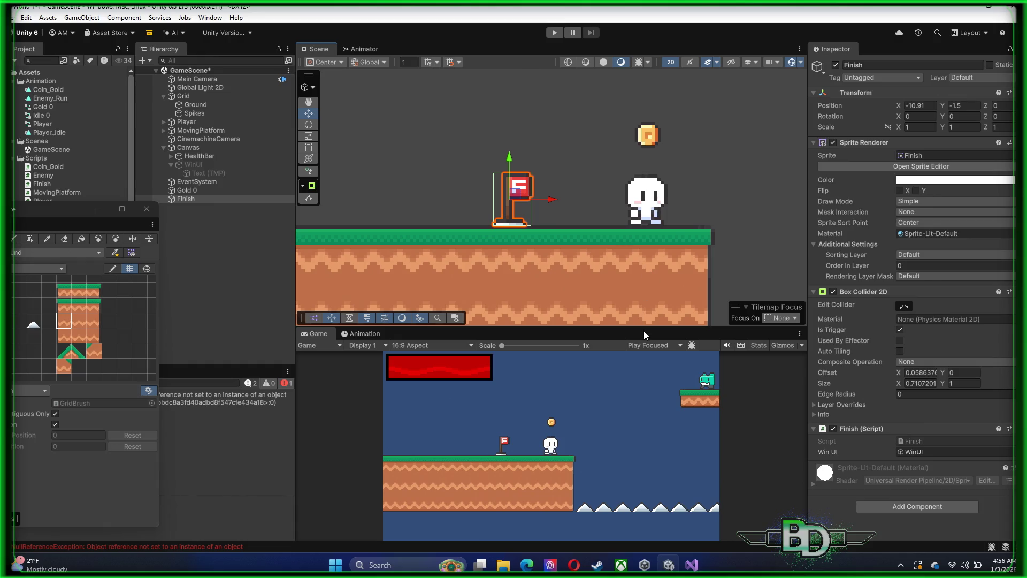
pyautogui.click(203, 156)
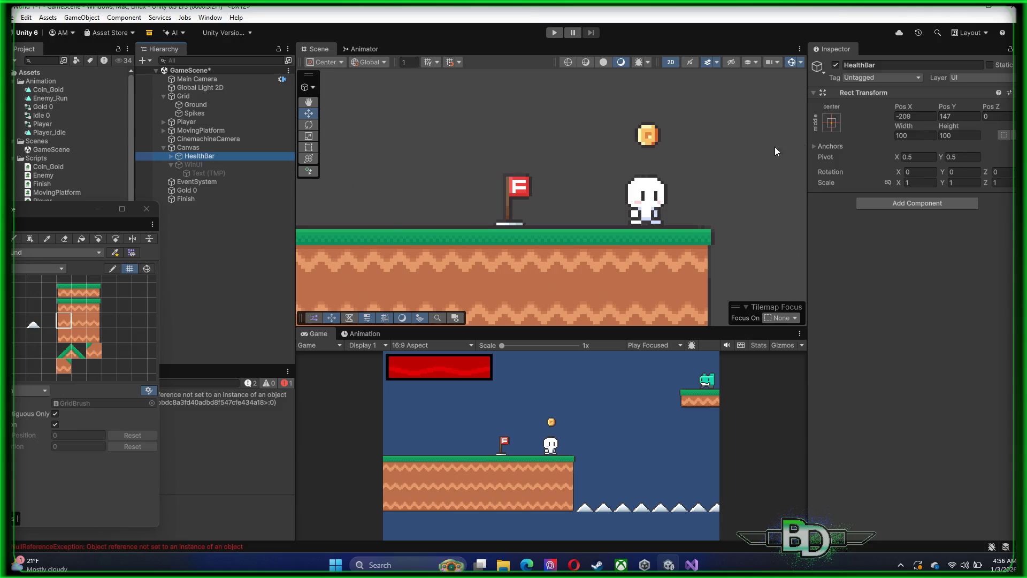
pyautogui.click(832, 122)
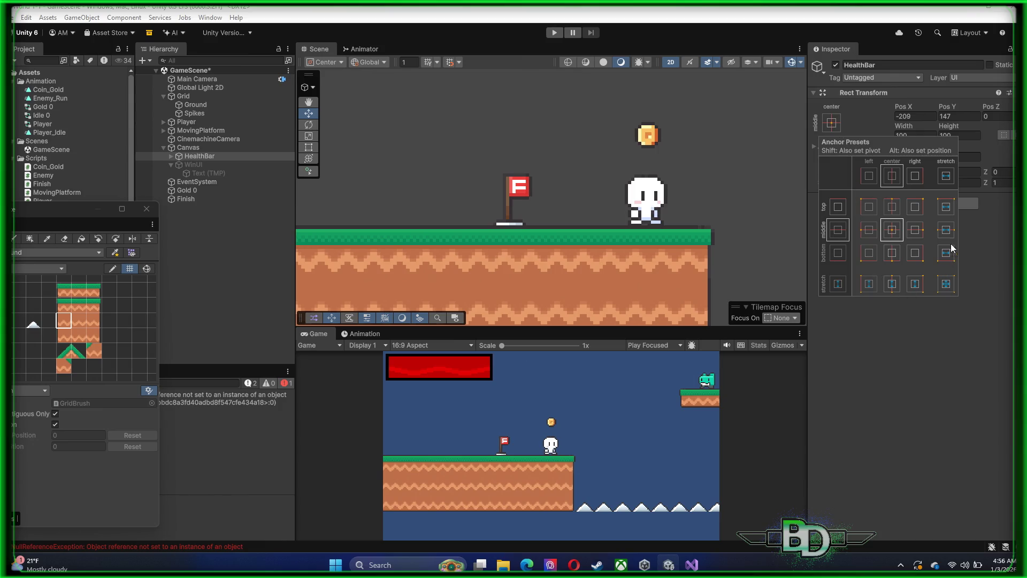
pyautogui.click(890, 361)
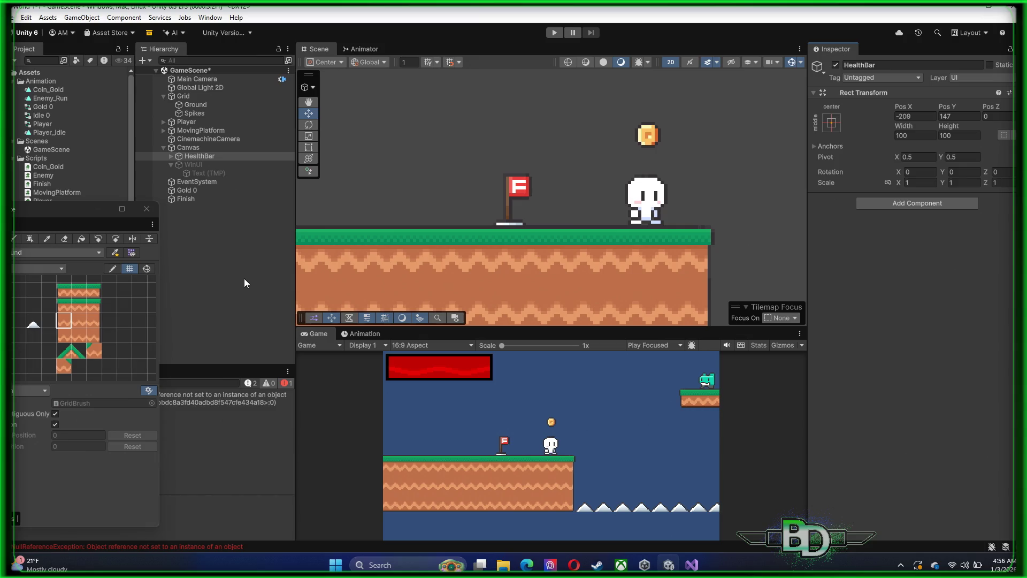
pyautogui.click(222, 269)
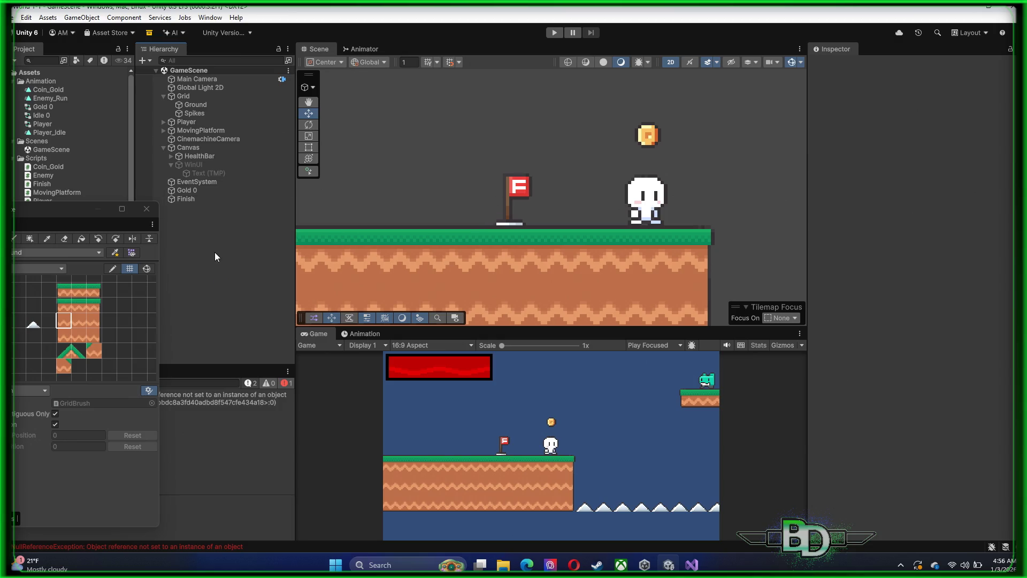
# - Close the floating Tile Palette window, then select Finish and the WinUI panel
pyautogui.moveTo(644, 564)
pyautogui.click(147, 208)
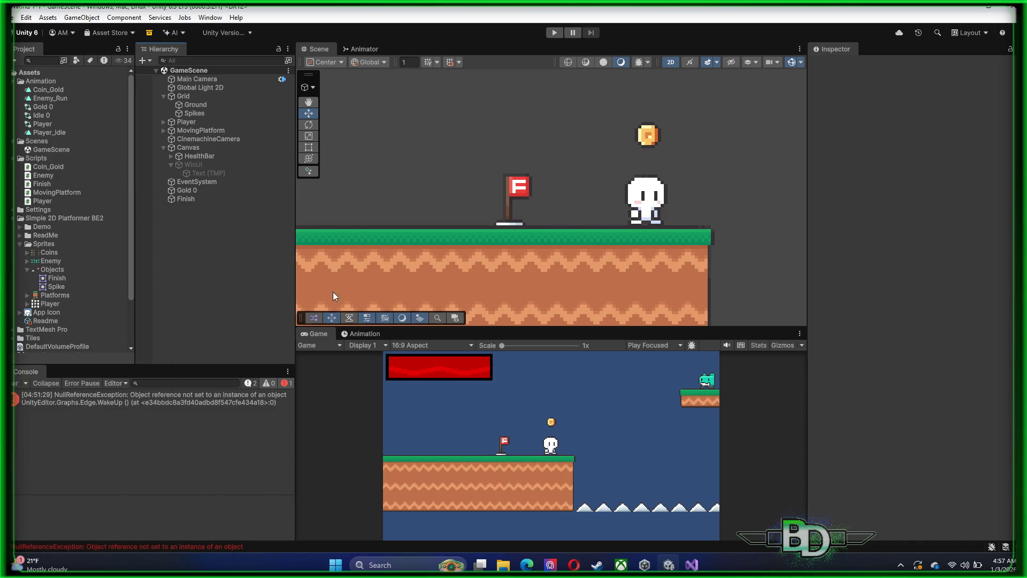
pyautogui.click(191, 199)
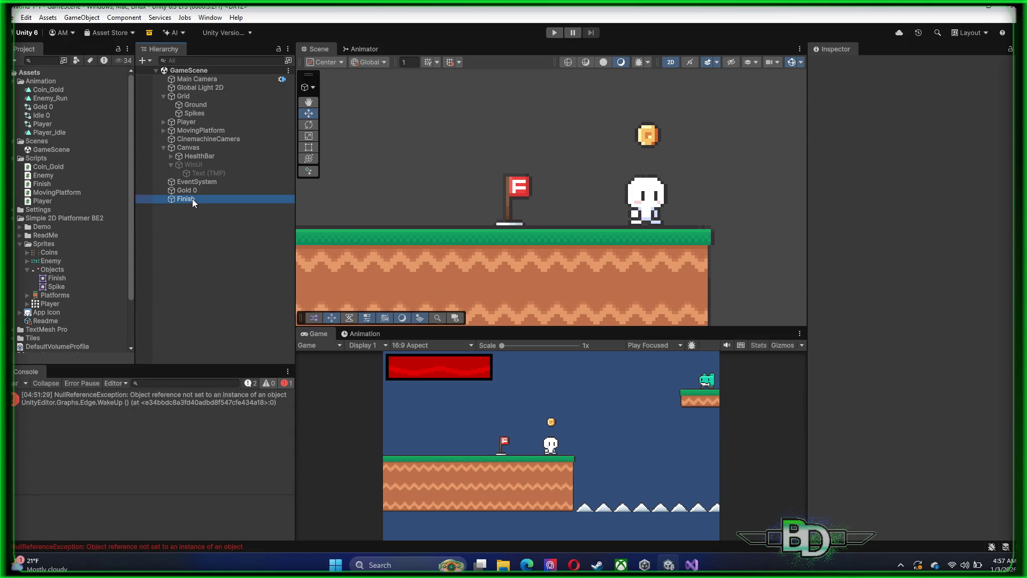
pyautogui.click(202, 167)
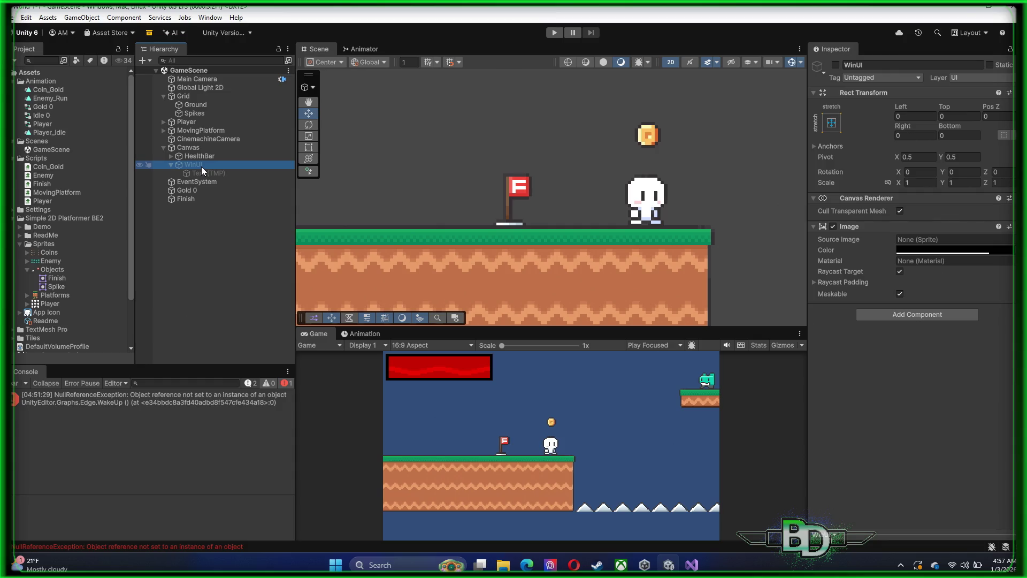
# - Add a TextMeshPro button named RestartButton under WinUI and make WinUI active
pyautogui.rightClick(201, 165)
pyautogui.moveTo(277, 374)
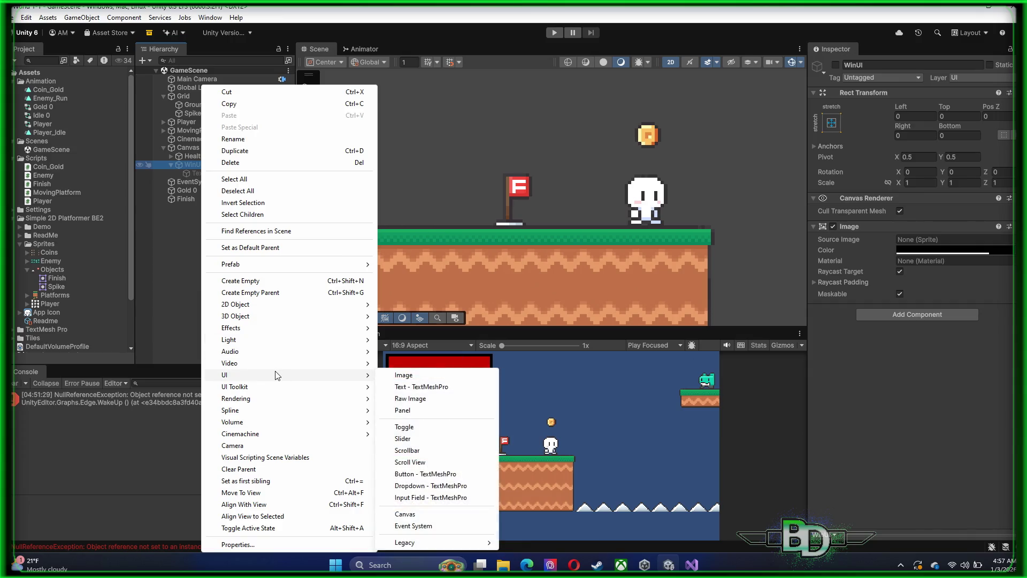
pyautogui.click(418, 474)
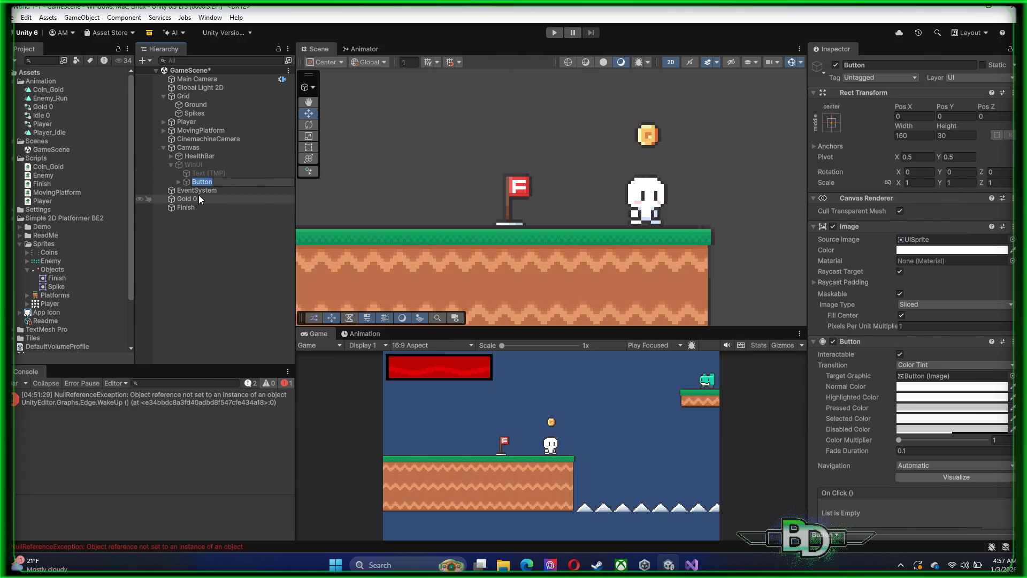
pyautogui.write('tton')
pyautogui.press('Return')
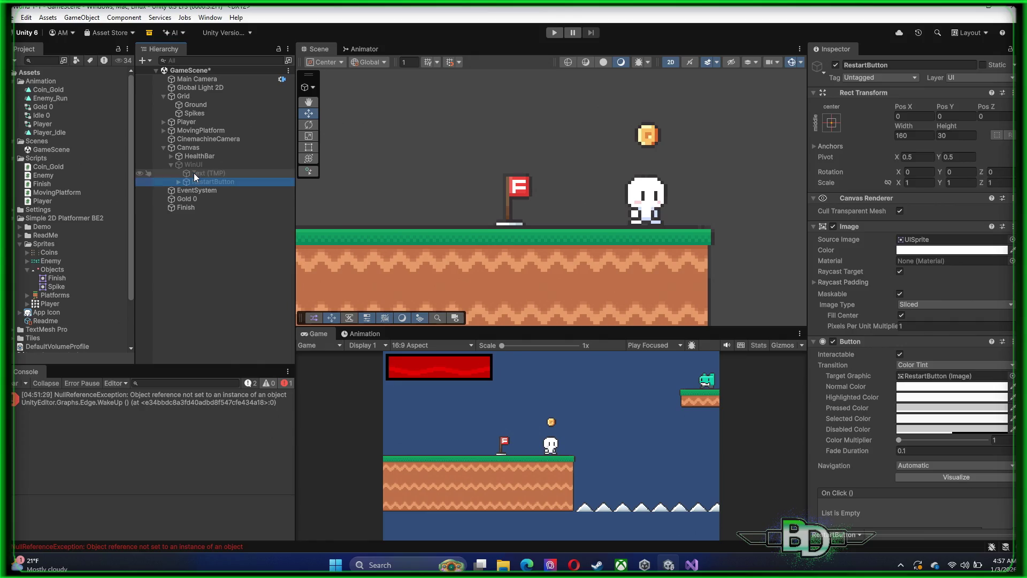
pyautogui.click(193, 164)
pyautogui.click(835, 64)
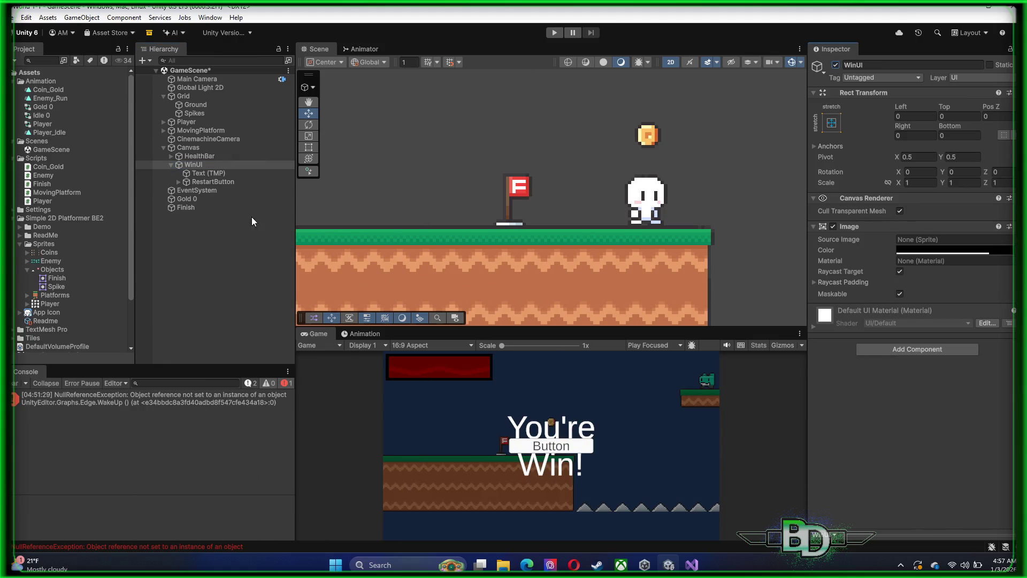
# - Move RestartButton down below the You're Win! text to Pos Y -91
pyautogui.click(204, 183)
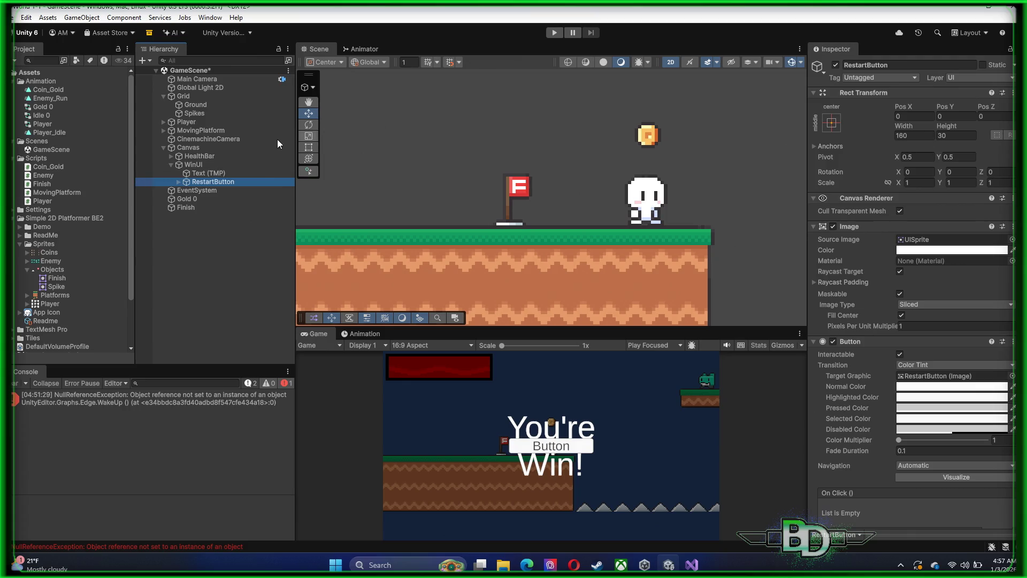
pyautogui.click(306, 114)
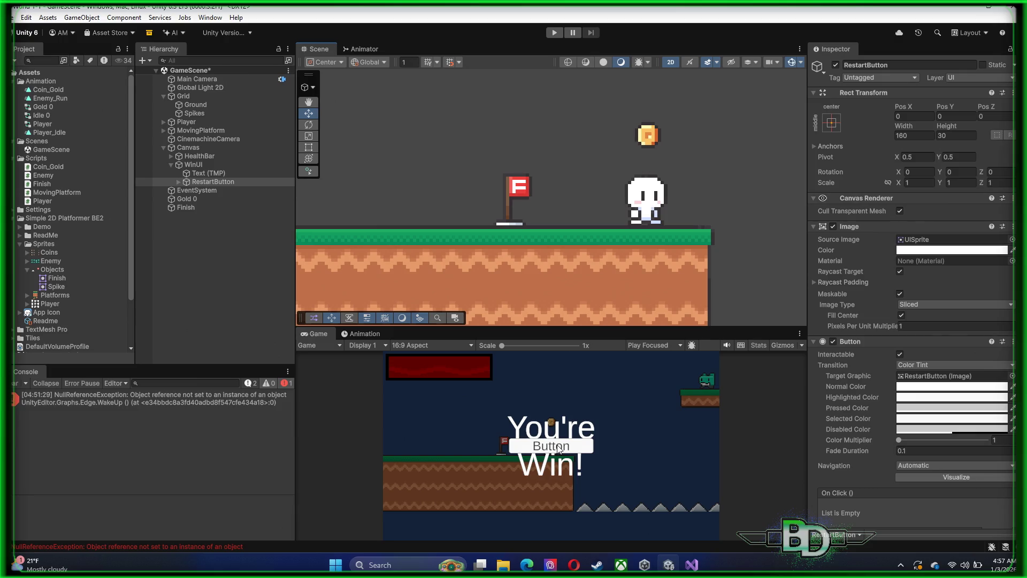
pyautogui.doubleClick(195, 149)
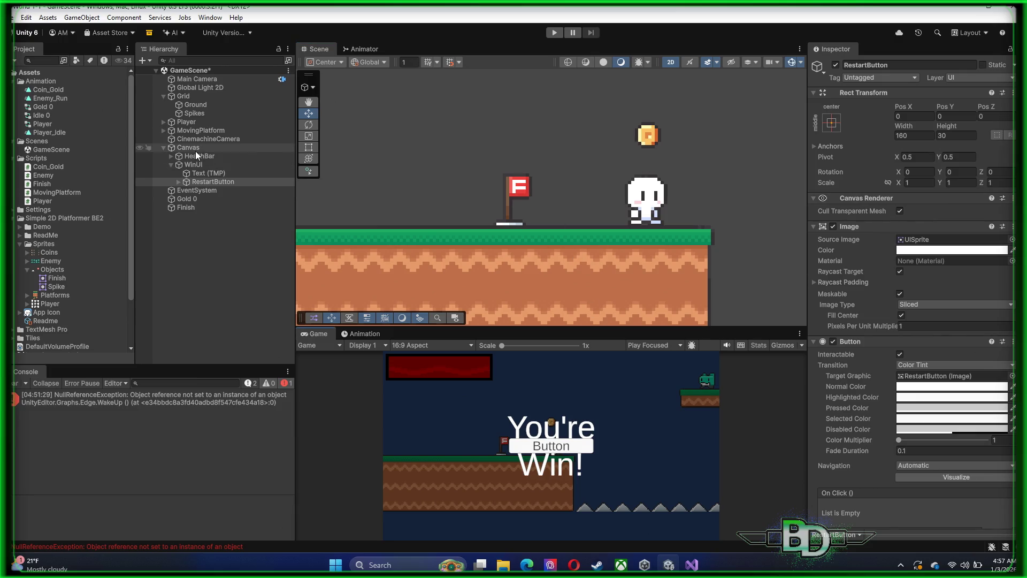
pyautogui.scroll(4, 579, 205)
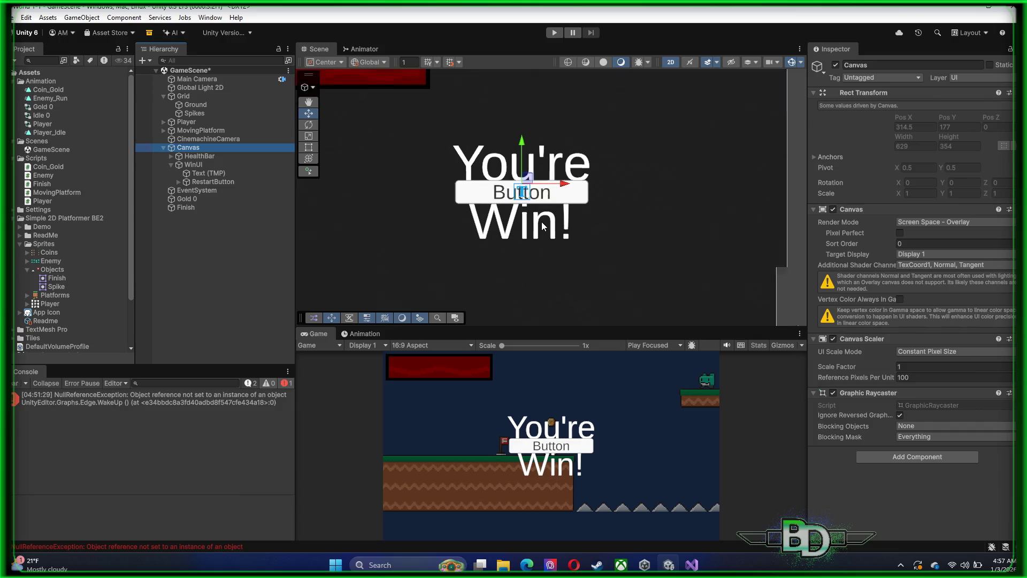
pyautogui.scroll(-2, 531, 192)
pyautogui.moveTo(527, 159); pyautogui.dragTo(527, 199)
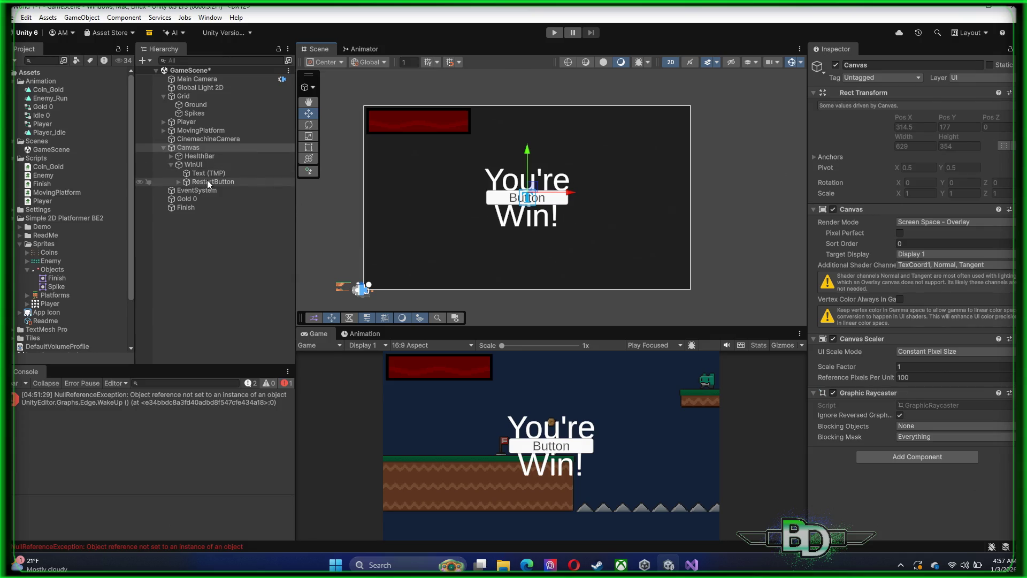
pyautogui.click(207, 182)
pyautogui.moveTo(527, 162); pyautogui.dragTo(536, 203)
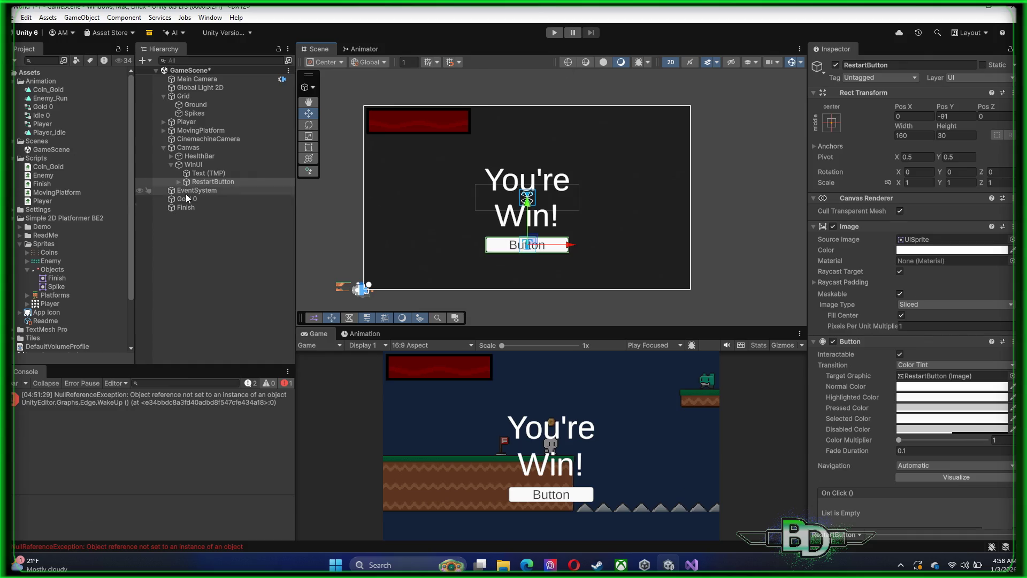
pyautogui.click(178, 181)
pyautogui.click(200, 198)
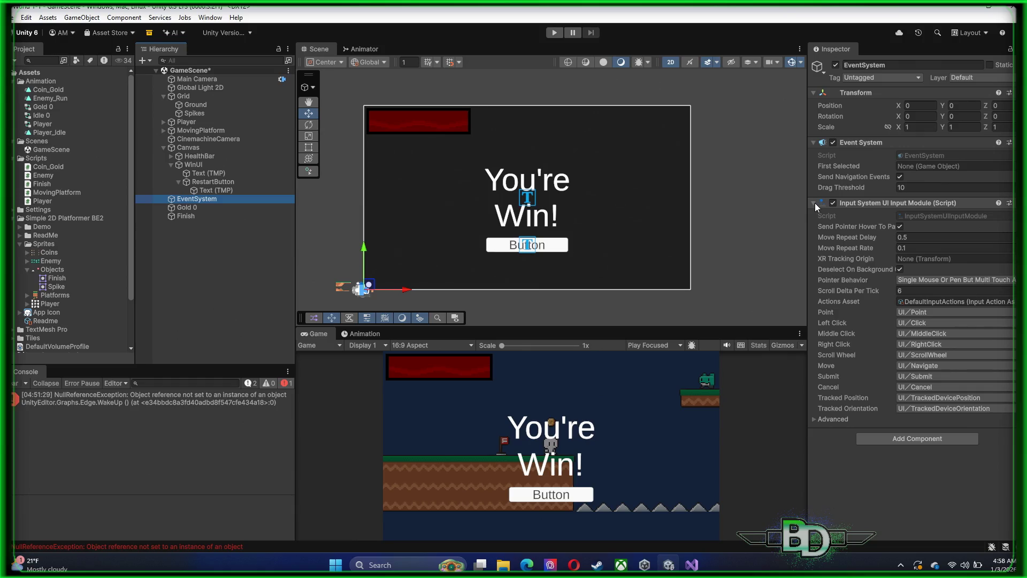
# - Change the RestartButton's Text (TMP) label from Button to Restart
pyautogui.click(215, 190)
pyautogui.click(845, 268)
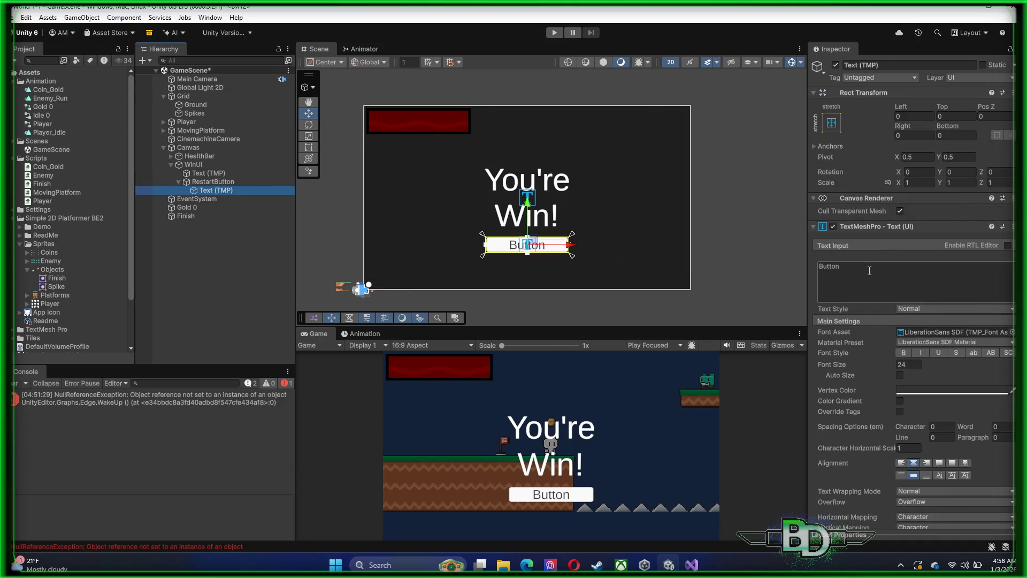
pyautogui.write('Restart')
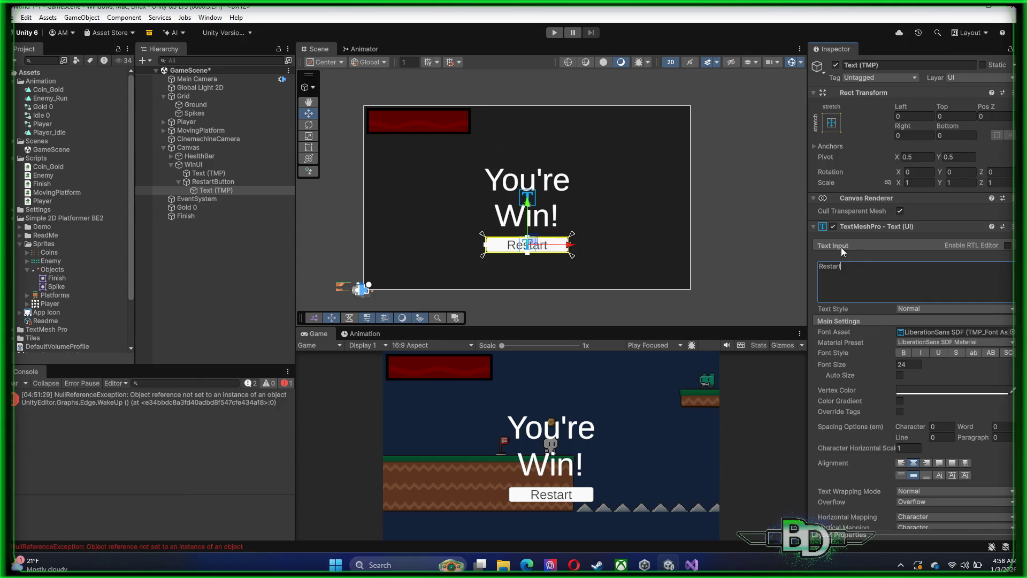
pyautogui.scroll(-5, 894, 350)
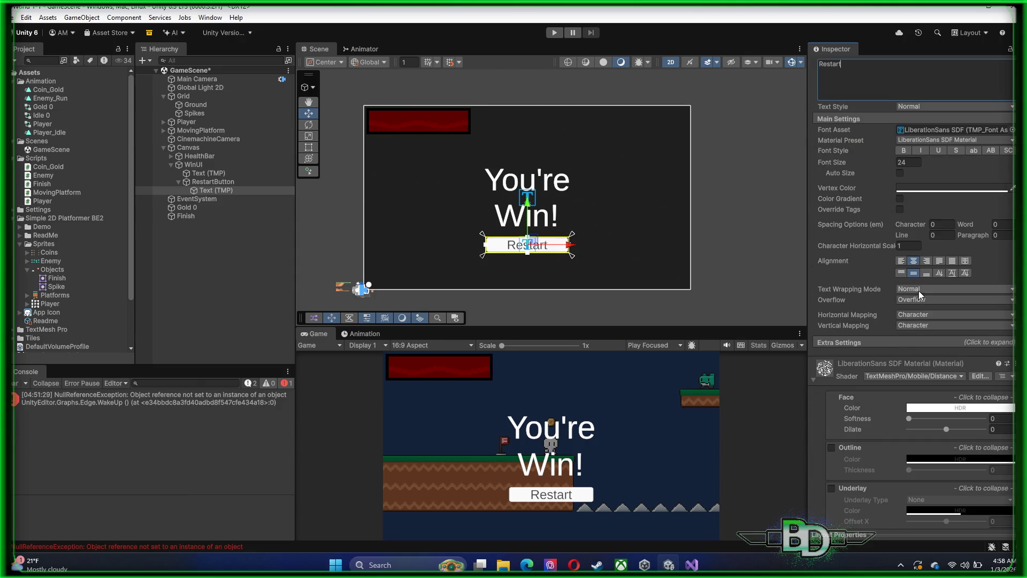
pyautogui.scroll(-2, 911, 282)
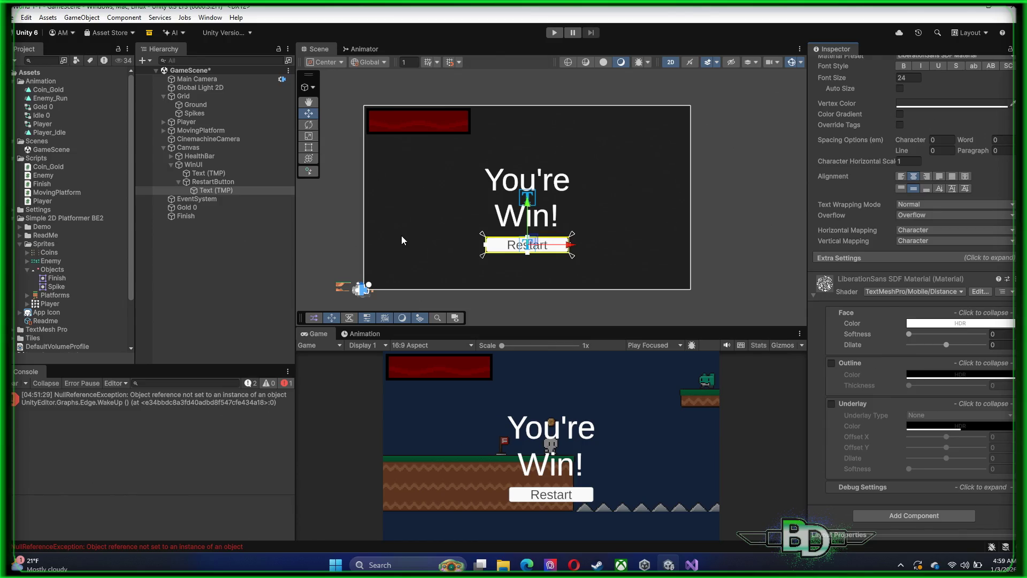
pyautogui.click(215, 189)
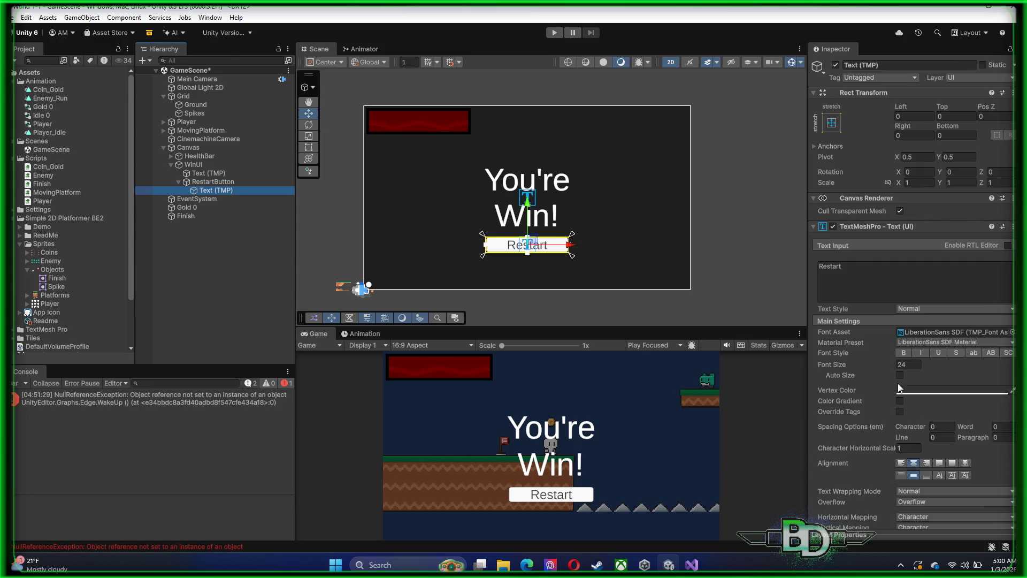
# - Create a MonoBehaviour script named RestartButton in the Scripts folder and switch to Visual Studio
pyautogui.click(42, 159)
pyautogui.rightClick(44, 163)
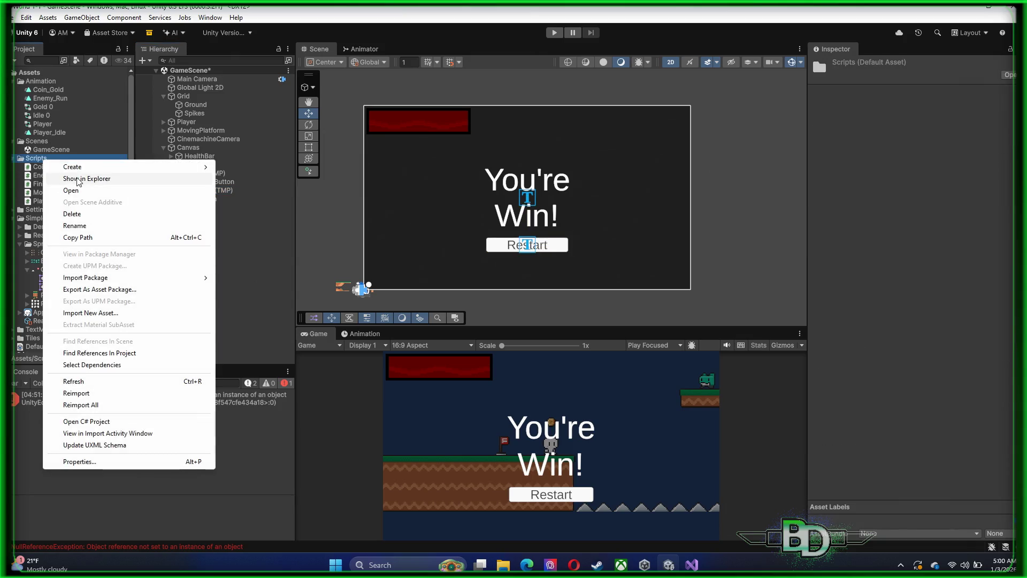
pyautogui.moveTo(69, 165)
pyautogui.click(289, 192)
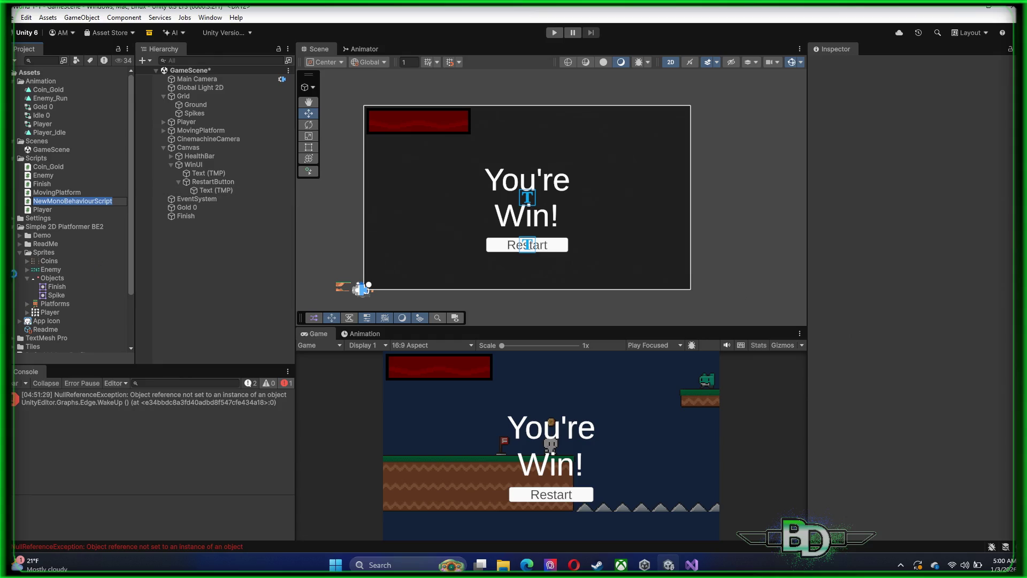
pyautogui.write('RestartGame')
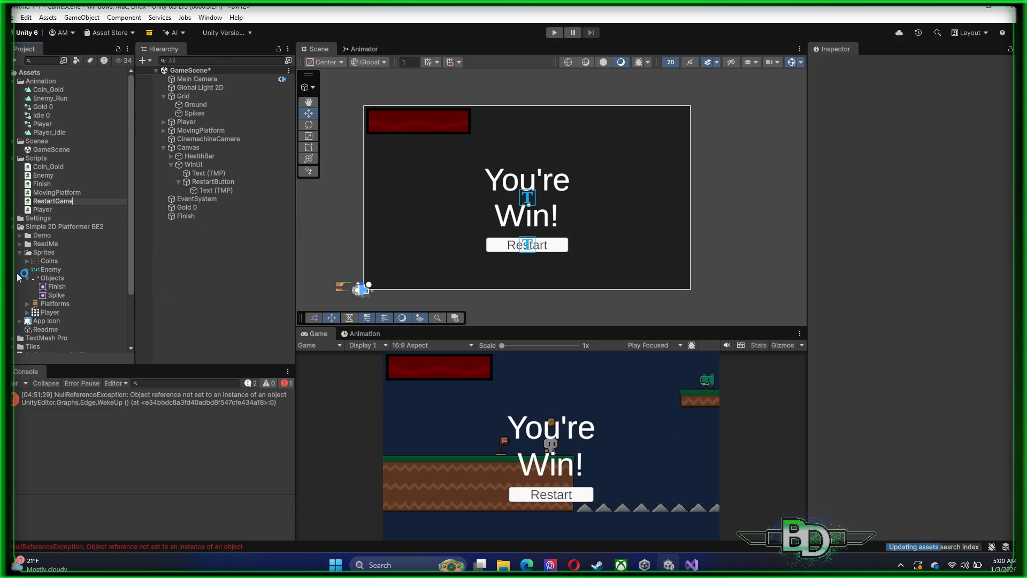
pyautogui.press('BackSpace')
pyautogui.press('BackSpace')
pyautogui.press('BackSpace')
pyautogui.write('Button')
pyautogui.press('Return')
pyautogui.hotkey('alt', 'Tab')
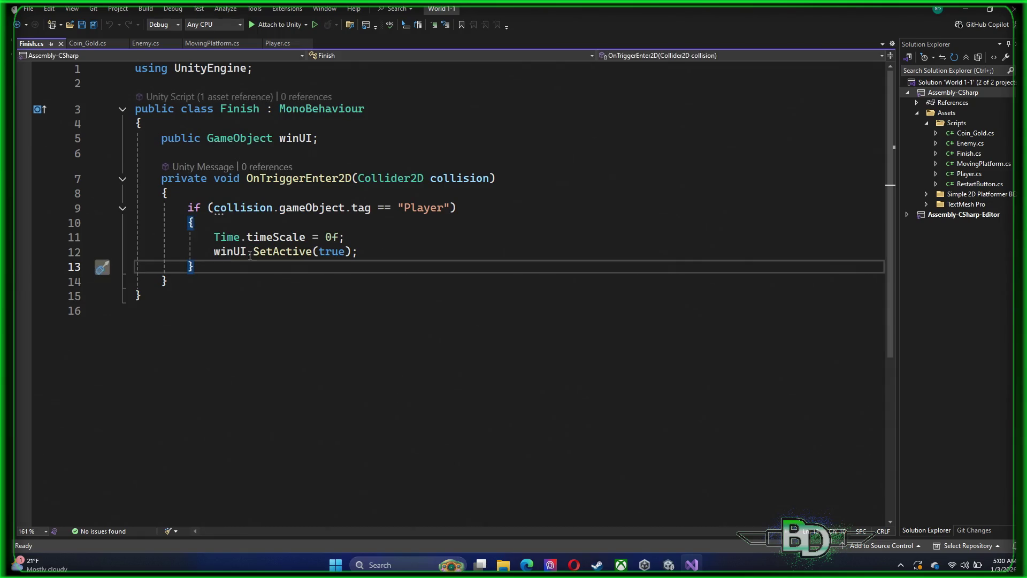
# - Open RestartButton.cs and delete the default Start and Update methods
pyautogui.moveTo(164, 281)
pyautogui.mouseDown()
pyautogui.moveTo(140, 161)
pyautogui.moveTo(156, 144)
pyautogui.mouseUp()
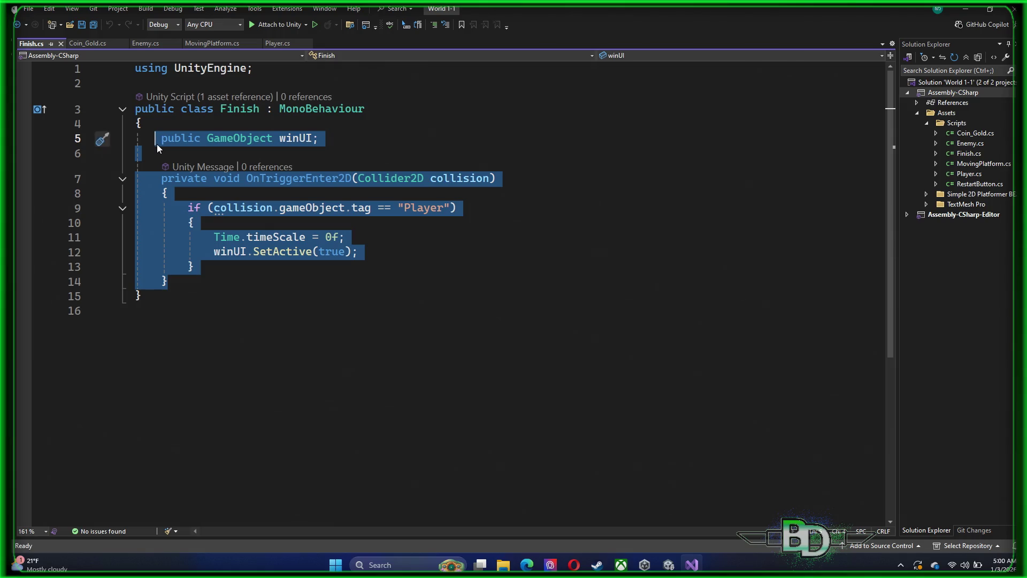
pyautogui.click(458, 425)
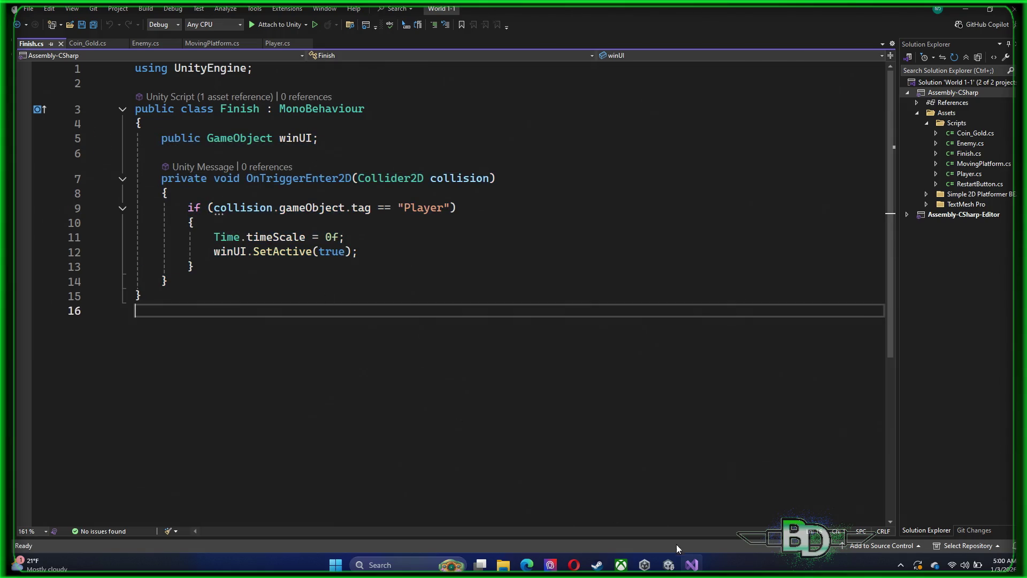
pyautogui.click(669, 564)
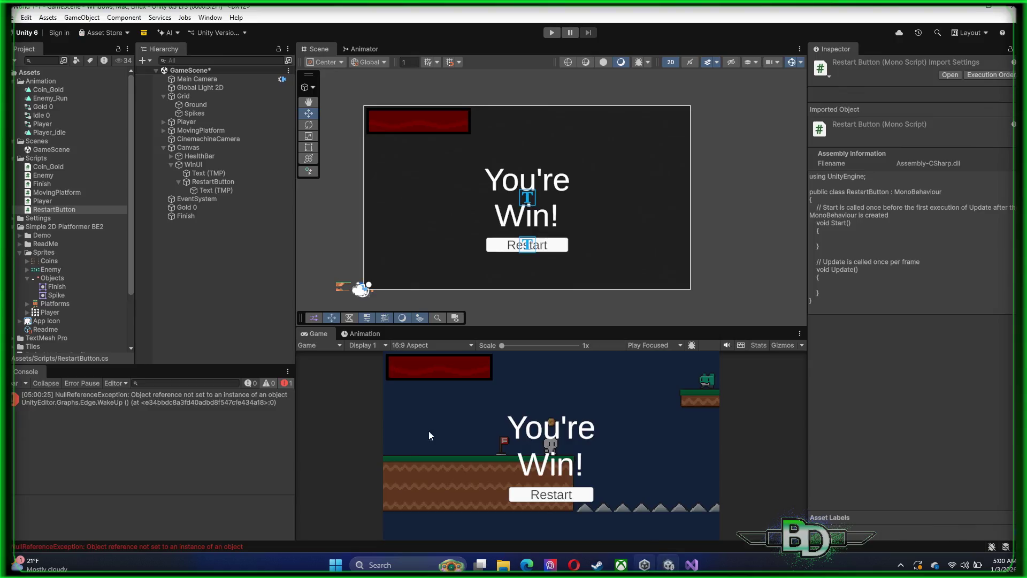
pyautogui.doubleClick(57, 210)
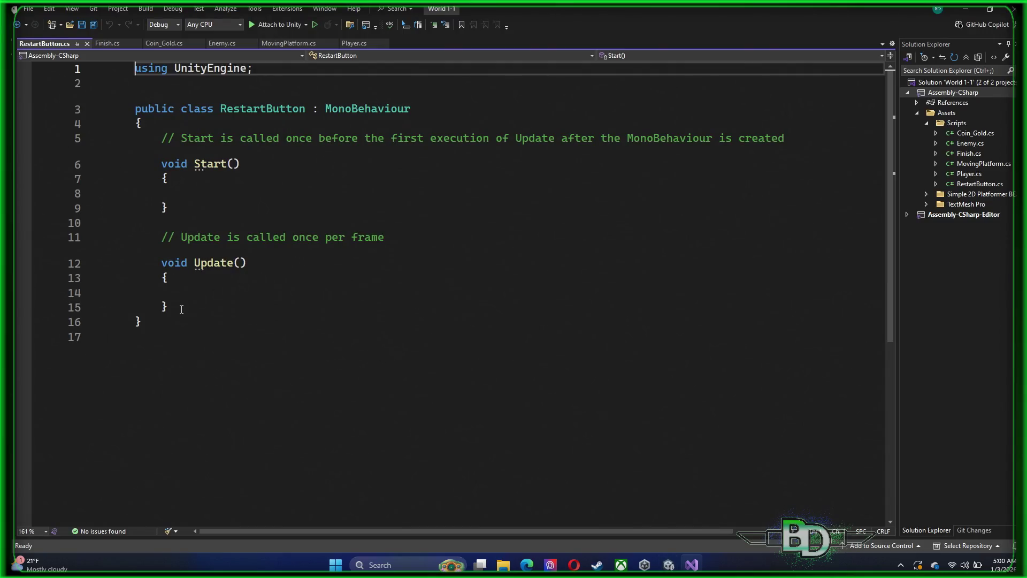
pyautogui.moveTo(181, 309); pyautogui.dragTo(42, 145)
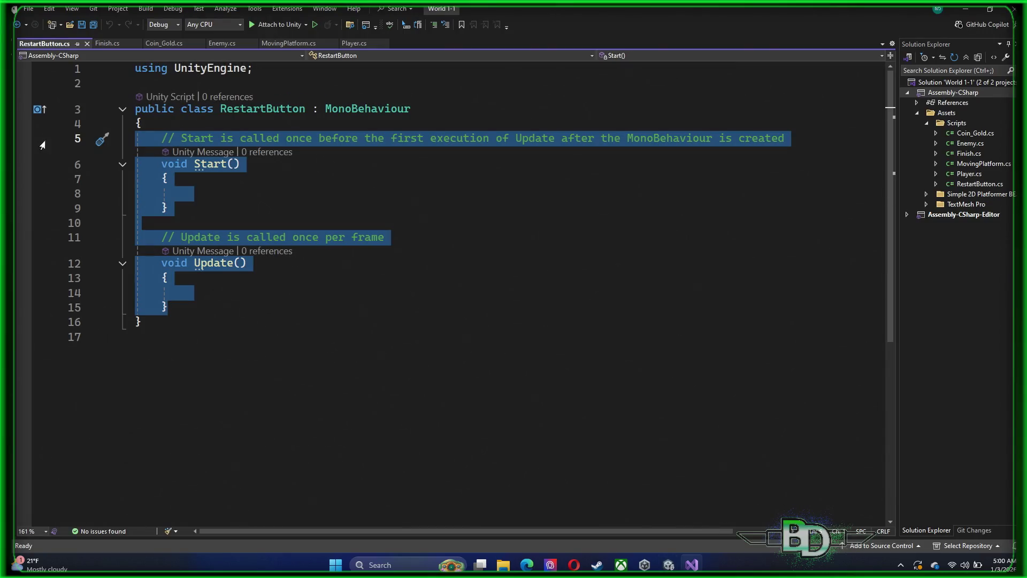
pyautogui.press('Delete')
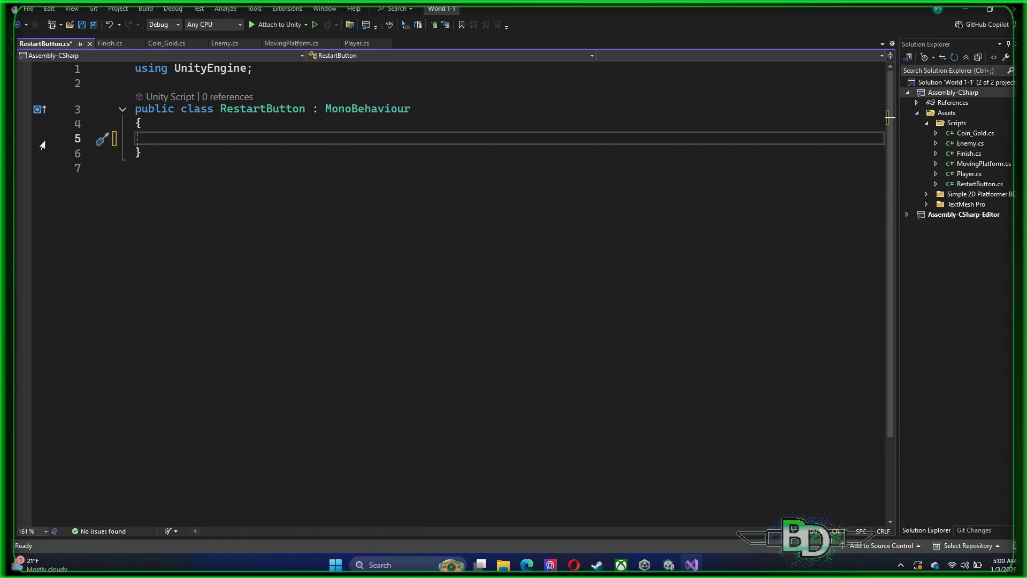
# - Declare a public void LoadCurrentScene() method with an opening brace
pyautogui.write('public void Loaf')
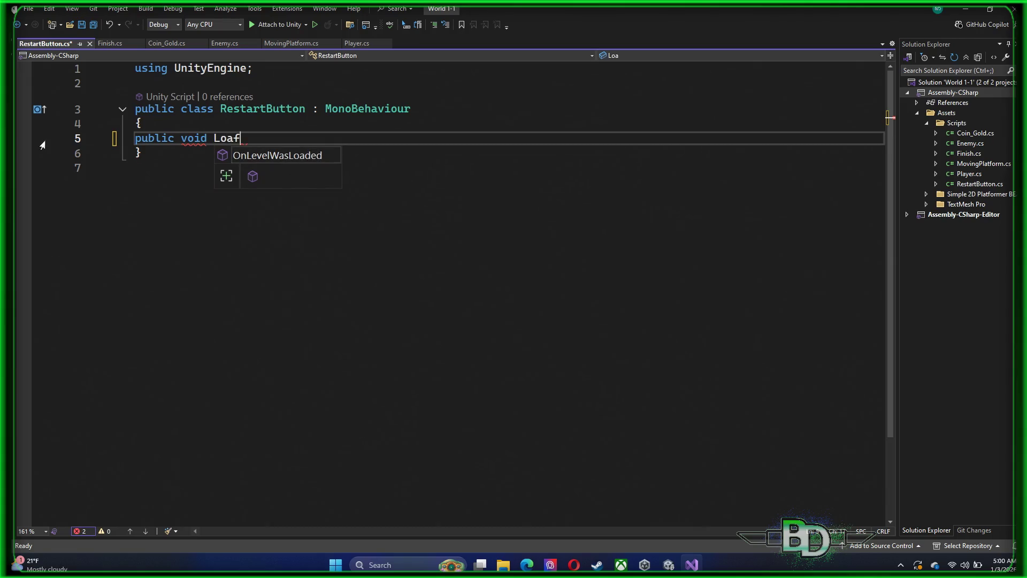
pyautogui.press('BackSpace')
pyautogui.write('d')
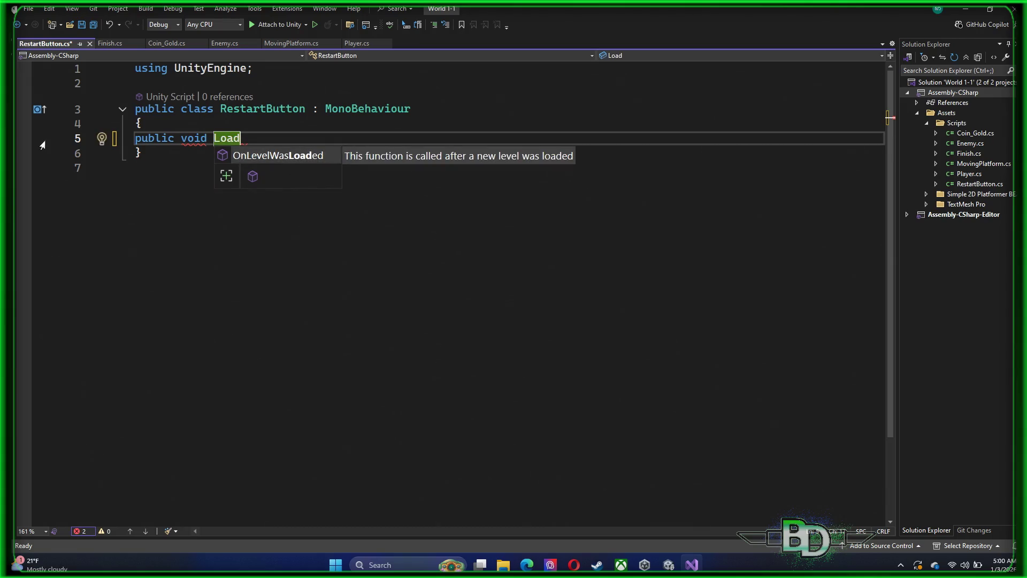
pyautogui.write('caus')
pyautogui.press('BackSpace')
pyautogui.press('BackSpace')
pyautogui.press('BackSpace')
pyautogui.write('CurrentScene')
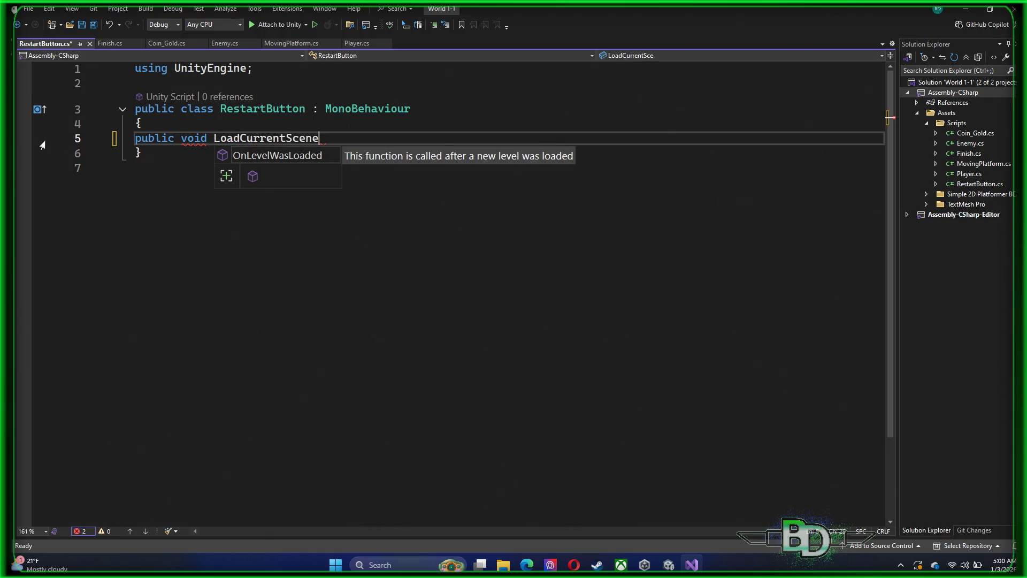
pyautogui.write('()')
pyautogui.press('Return')
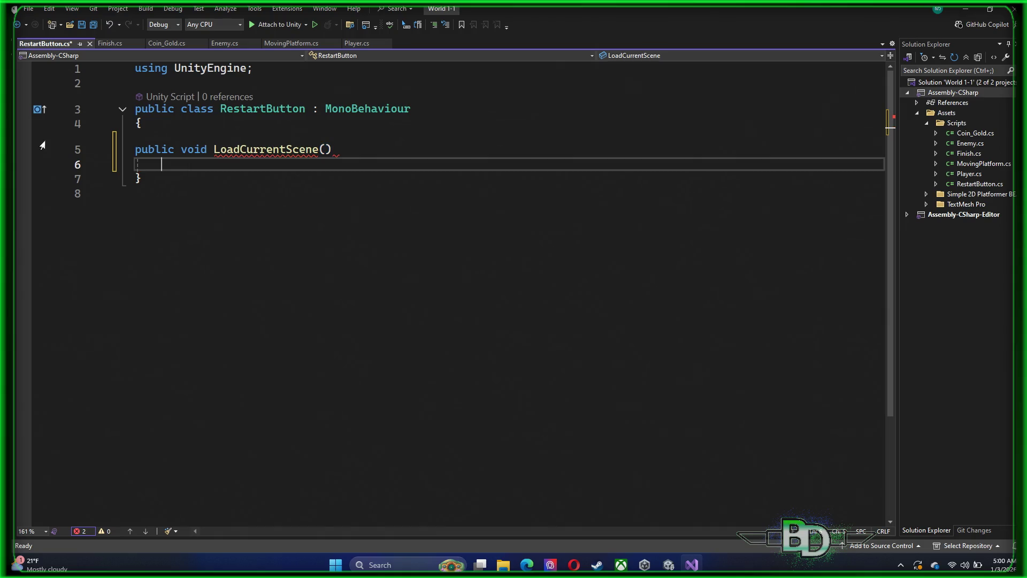
pyautogui.press('BackSpace')
pyautogui.press('Return')
pyautogui.write('{')
pyautogui.press('Return')
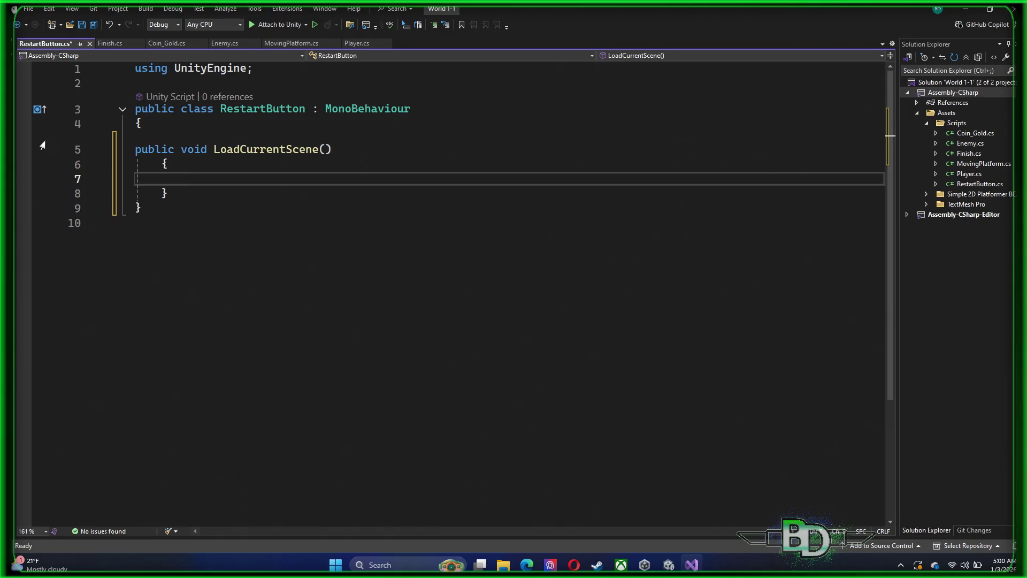
# - Add the call UnityEngine.SceneManagement.SceneManager.LoadScene("Game Scene") inside the method
pyautogui.write('U')
pyautogui.write('niten')
pyautogui.press('BackSpace')
pyautogui.press('BackSpace')
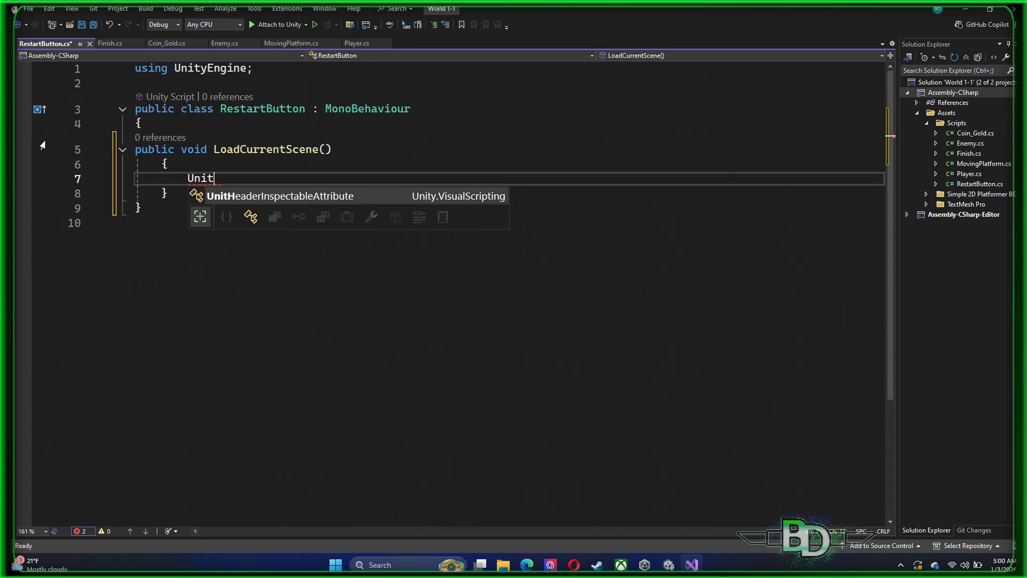
pyautogui.write('yEng')
pyautogui.press('Tab')
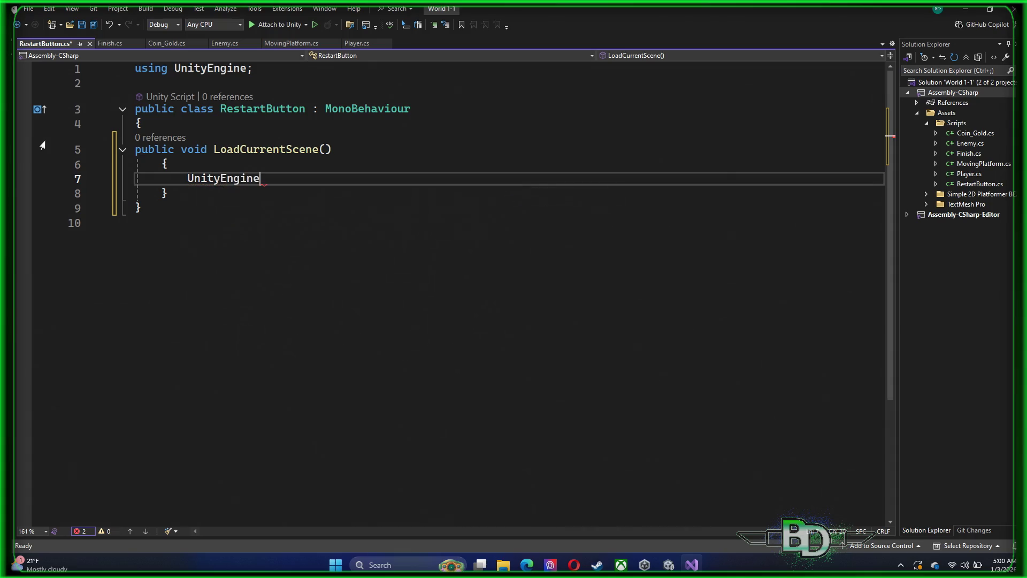
pyautogui.write('.S')
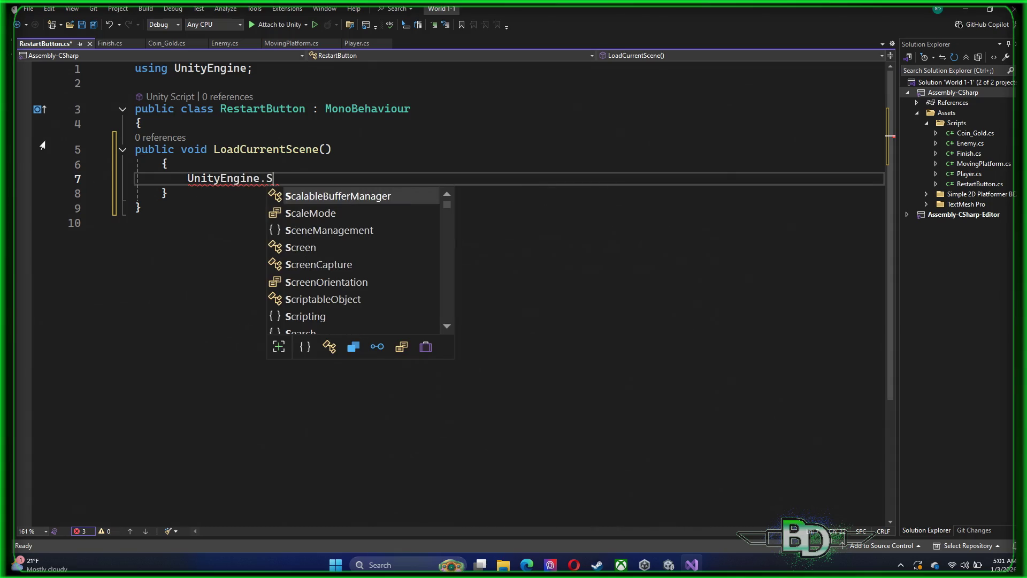
pyautogui.write('c')
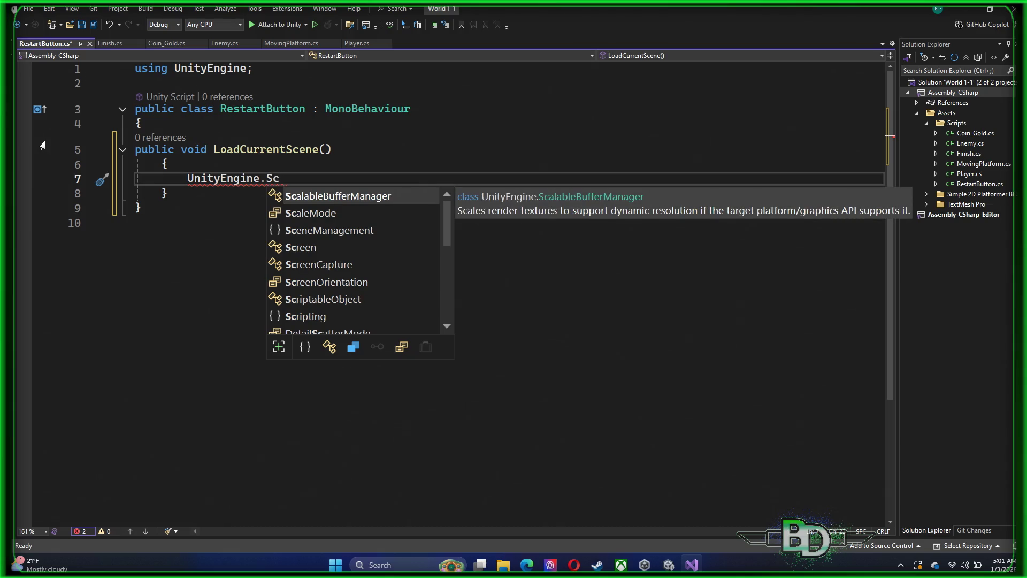
pyautogui.write('e')
pyautogui.press('Tab')
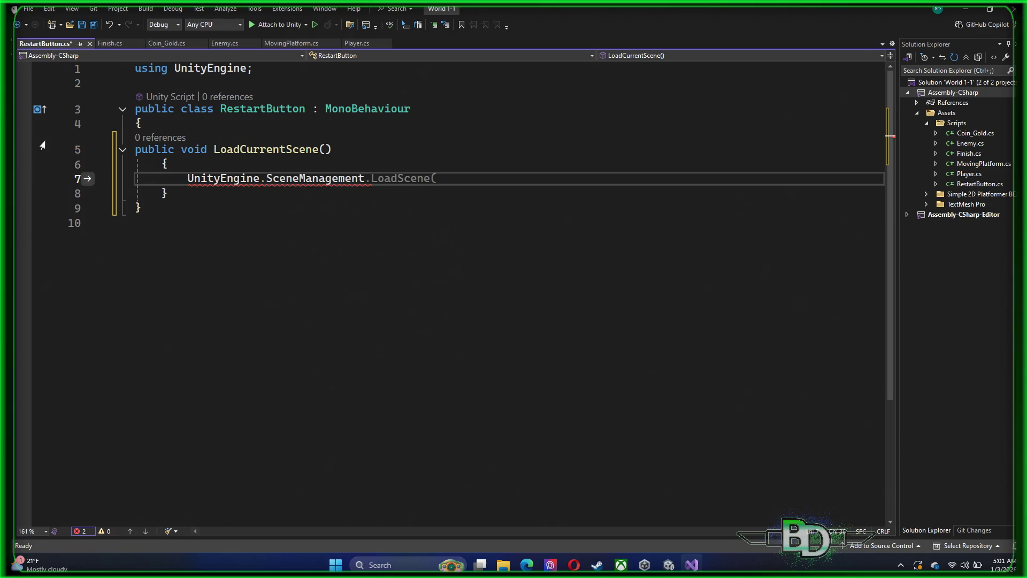
pyautogui.write('.')
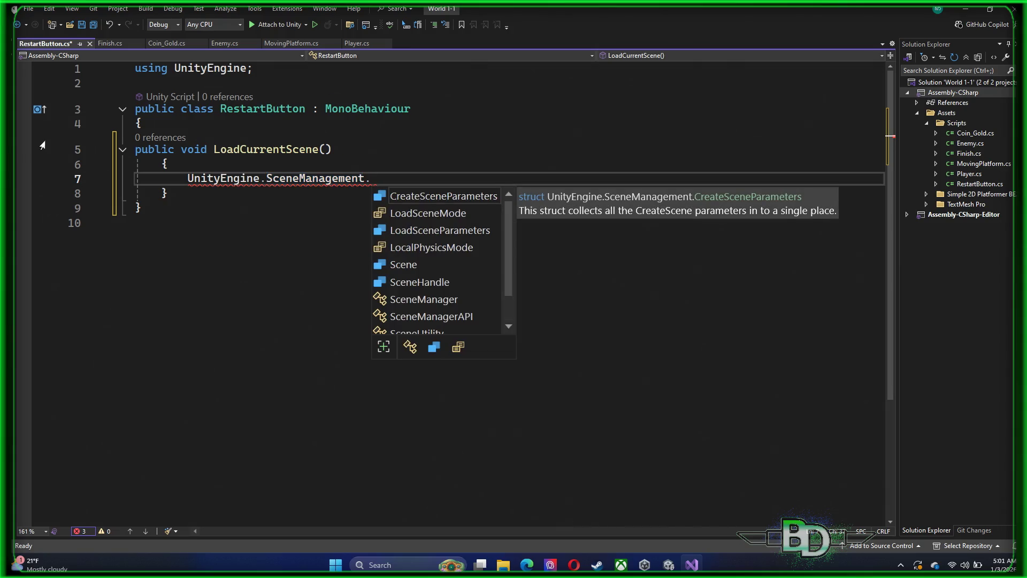
pyautogui.write('sce')
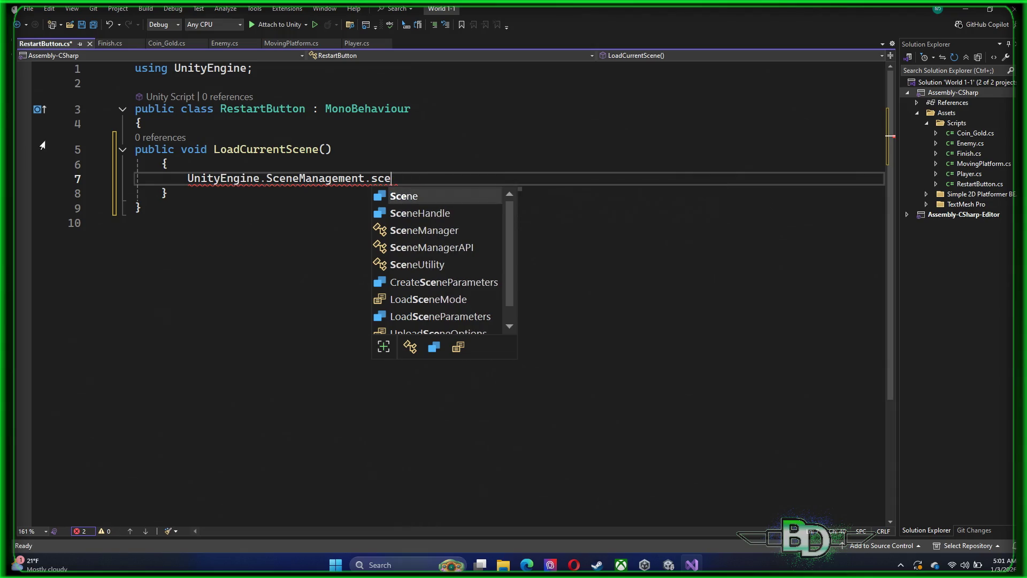
pyautogui.write('nema')
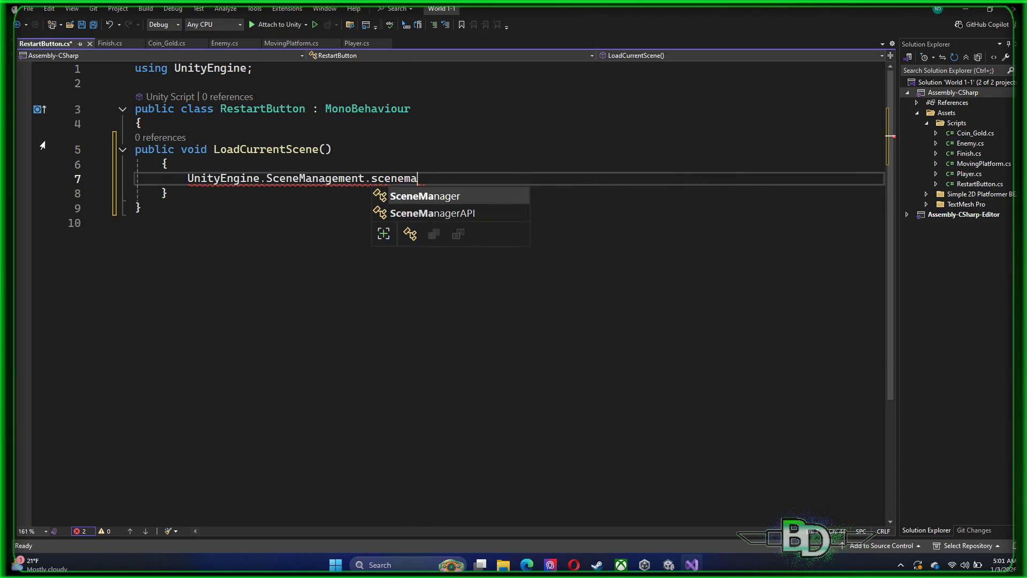
pyautogui.press('Tab')
pyautogui.write('.')
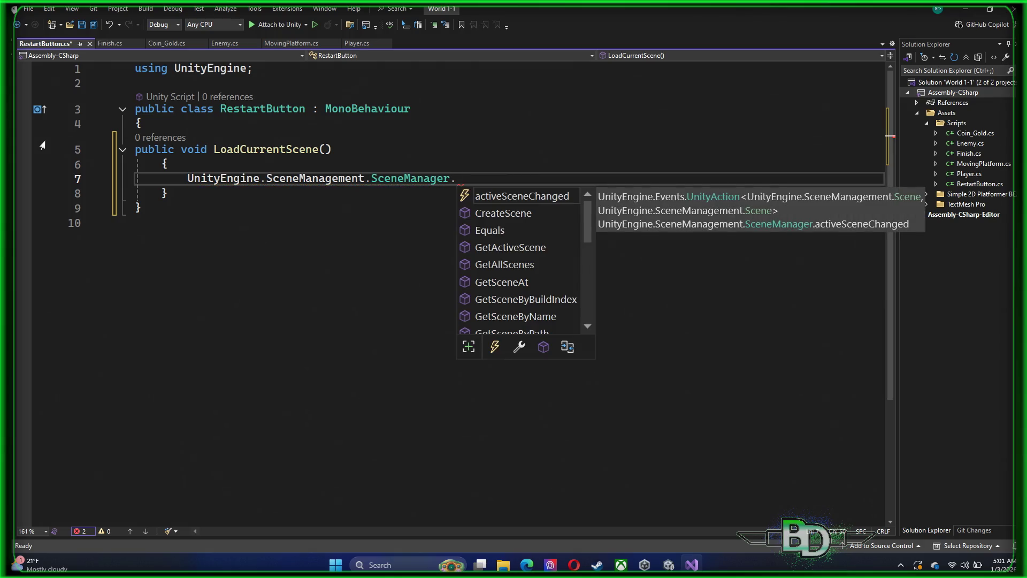
pyautogui.write('LoadS')
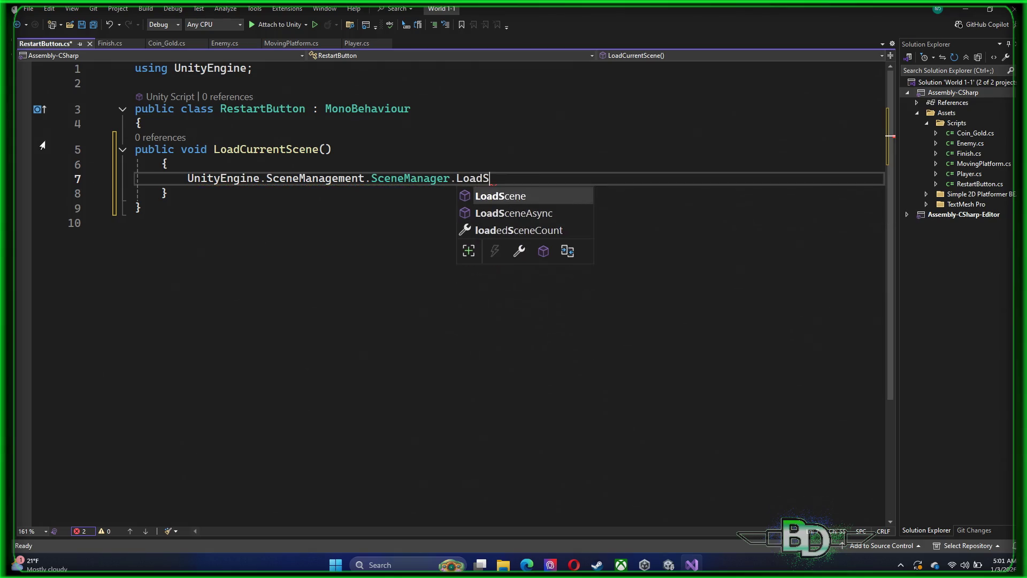
pyautogui.press('Tab')
pyautogui.write('(')
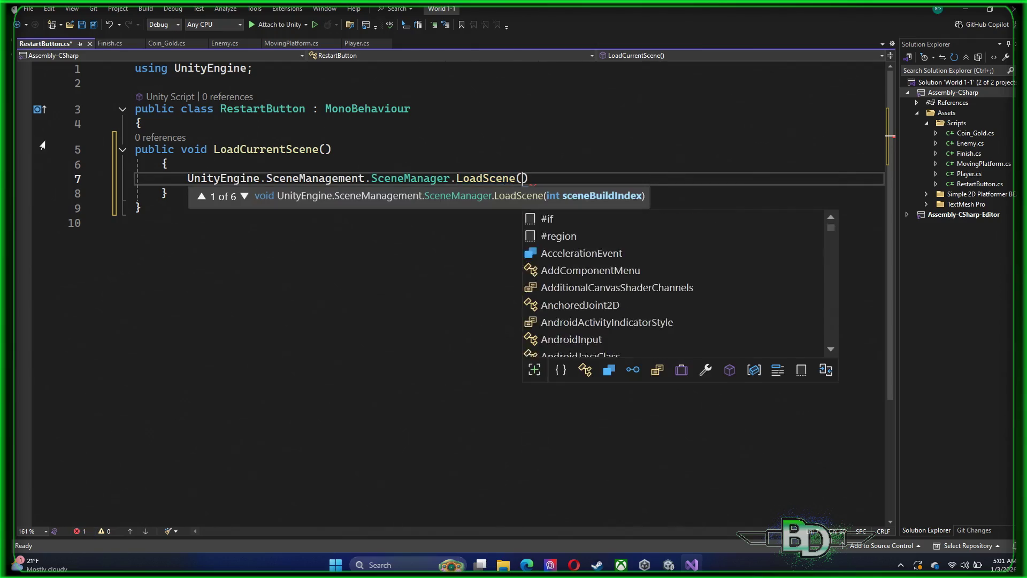
pyautogui.write('"Gam')
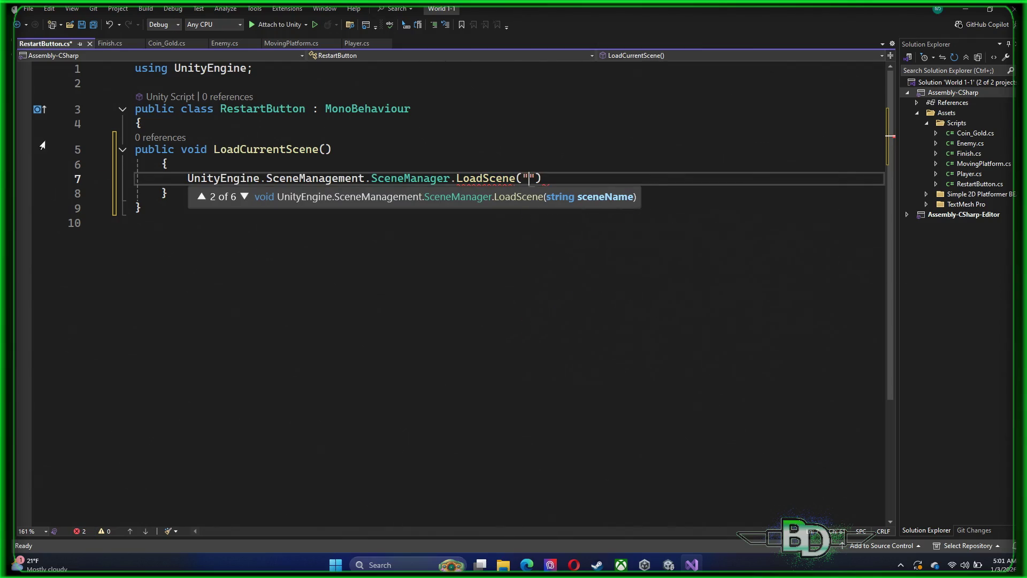
pyautogui.write('e')
pyautogui.write(' Scene')
pyautogui.write('"')
# - Save the script, correct the scene name to "GameScene", and return to Unity
pyautogui.hotkey('ctrl', 's')
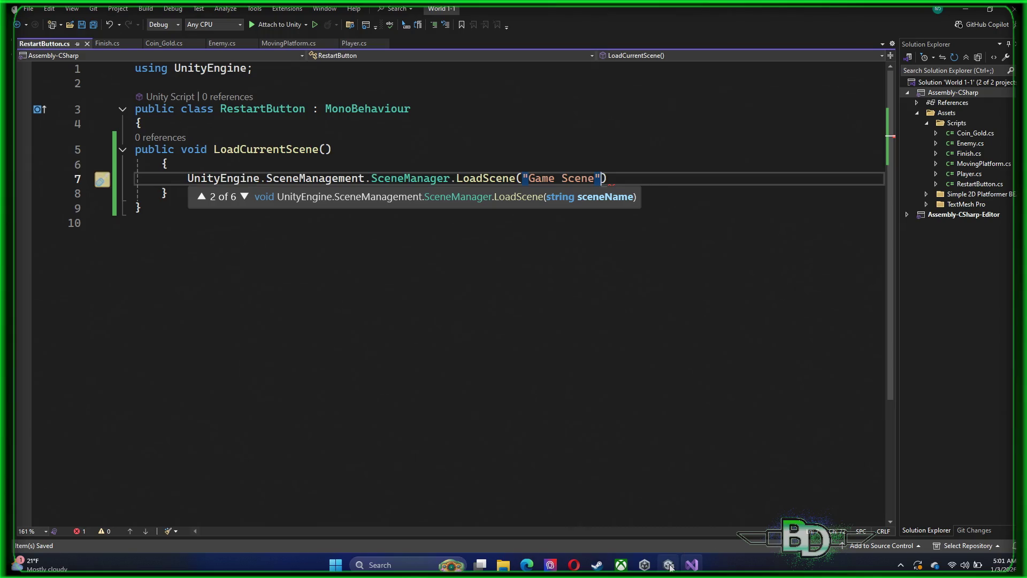
pyautogui.click(669, 565)
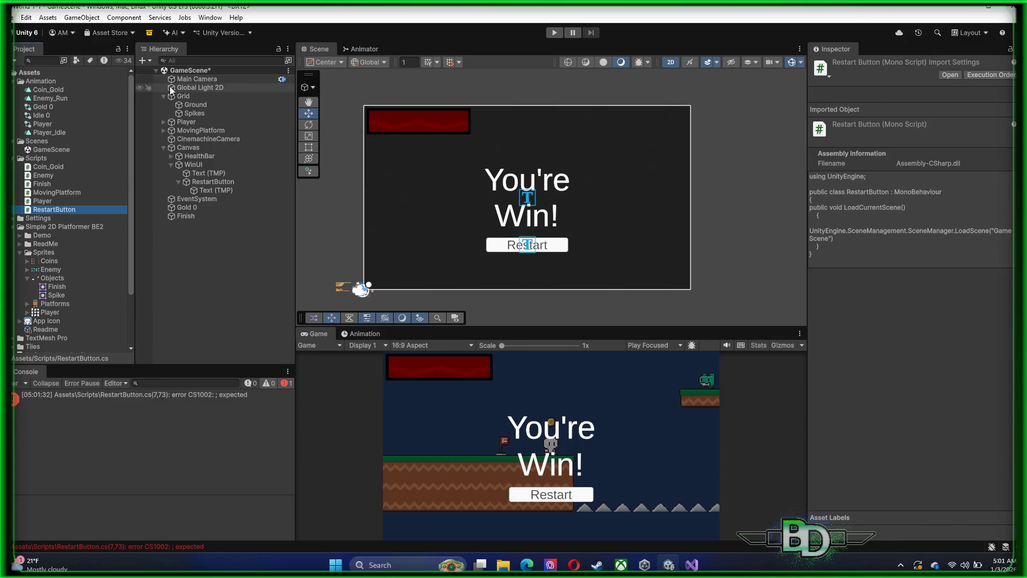
pyautogui.click(695, 566)
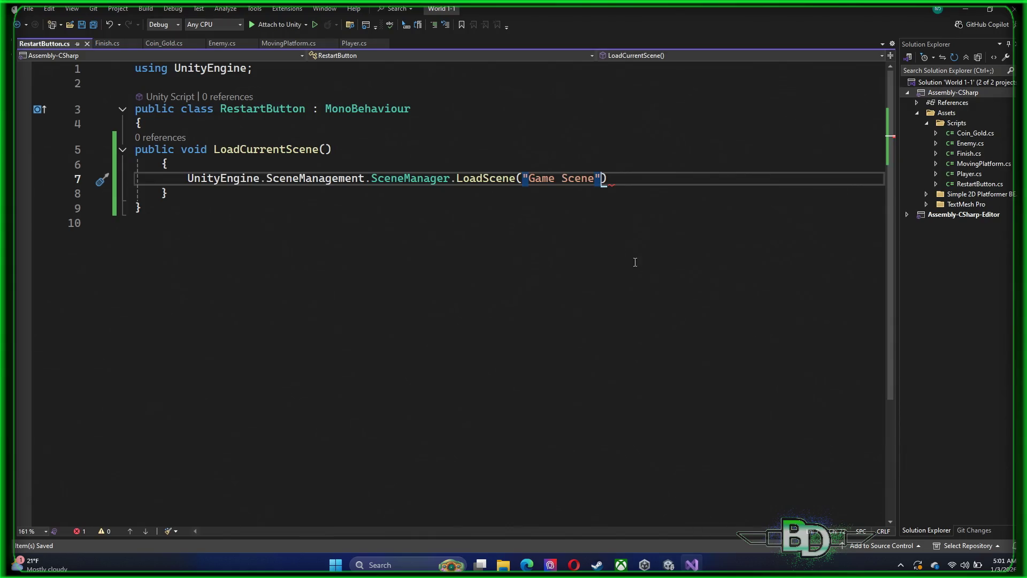
pyautogui.click(559, 178)
pyautogui.press('BackSpace')
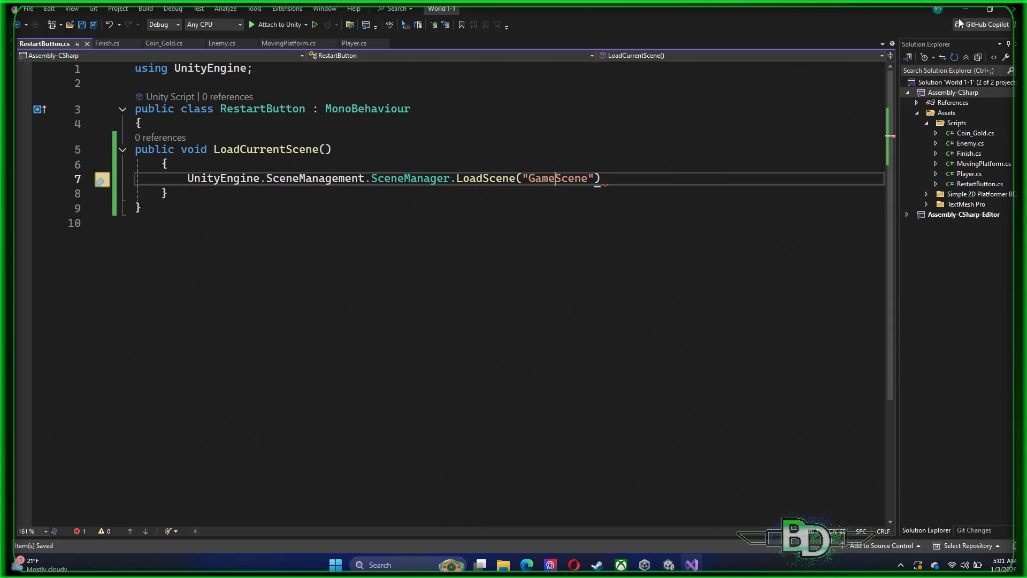
pyautogui.hotkey('alt', 'Tab')
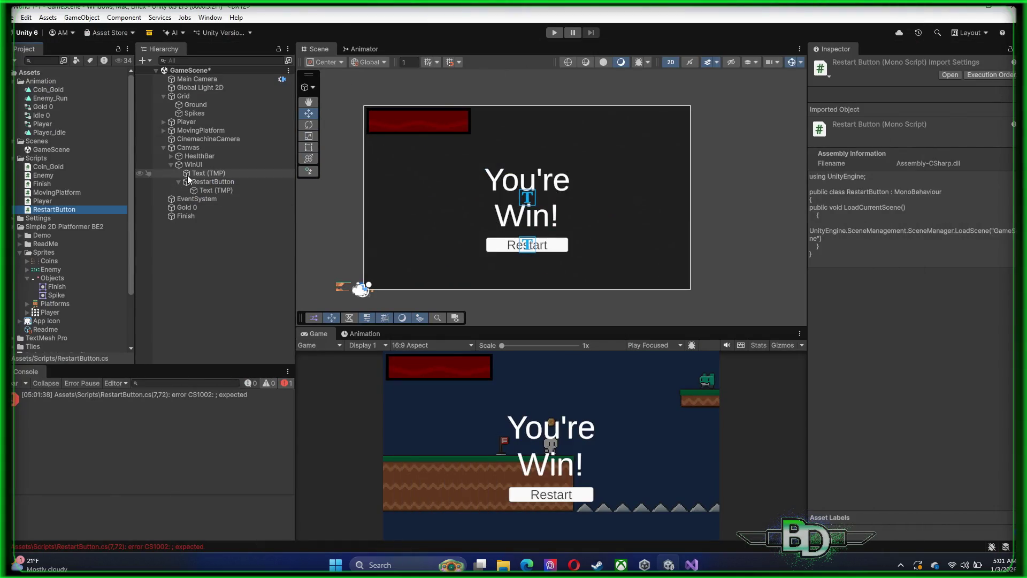
# - Attach the RestartButton script to the RestartButton object and check its component in the Inspector
pyautogui.click(204, 183)
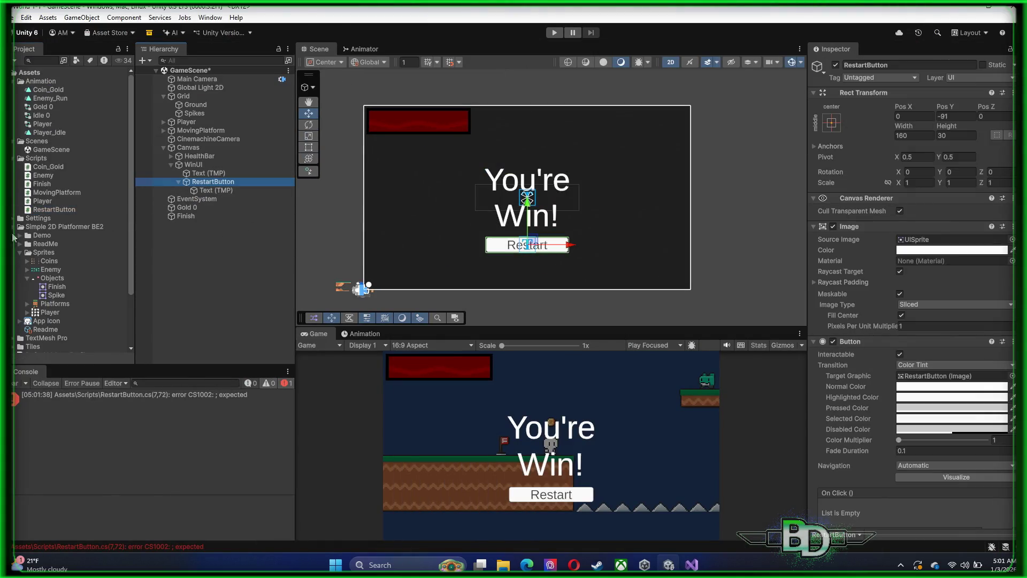
pyautogui.click(32, 210)
pyautogui.moveTo(32, 212)
pyautogui.mouseDown()
pyautogui.moveTo(256, 185)
pyautogui.moveTo(216, 181)
pyautogui.mouseUp()
pyautogui.scroll(-3, 908, 334)
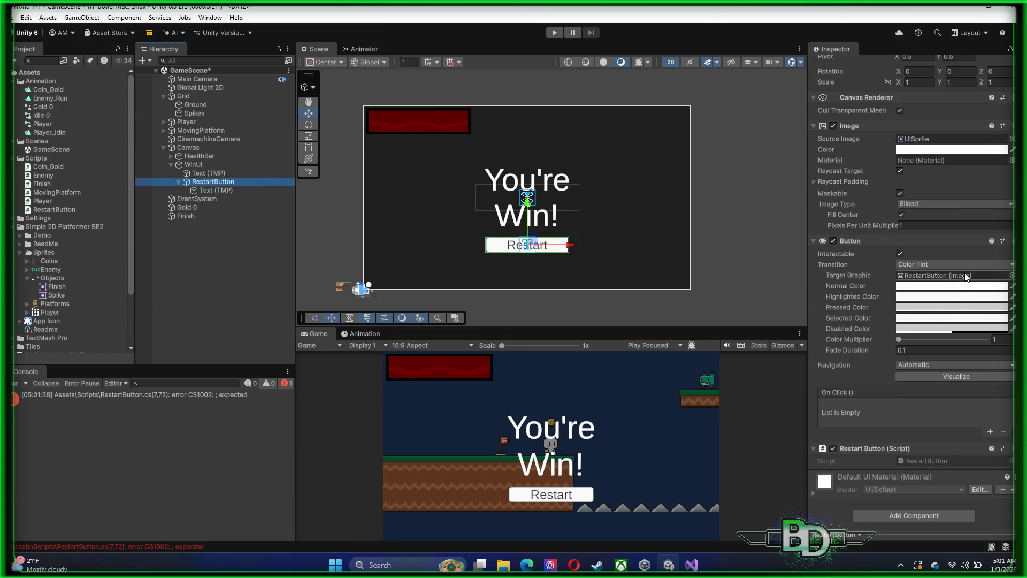
pyautogui.click(920, 461)
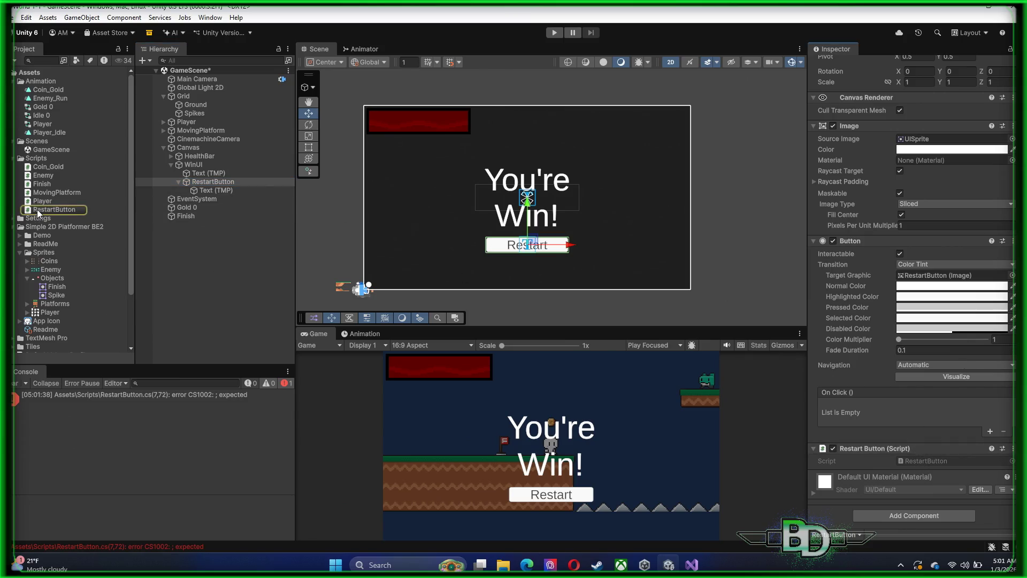
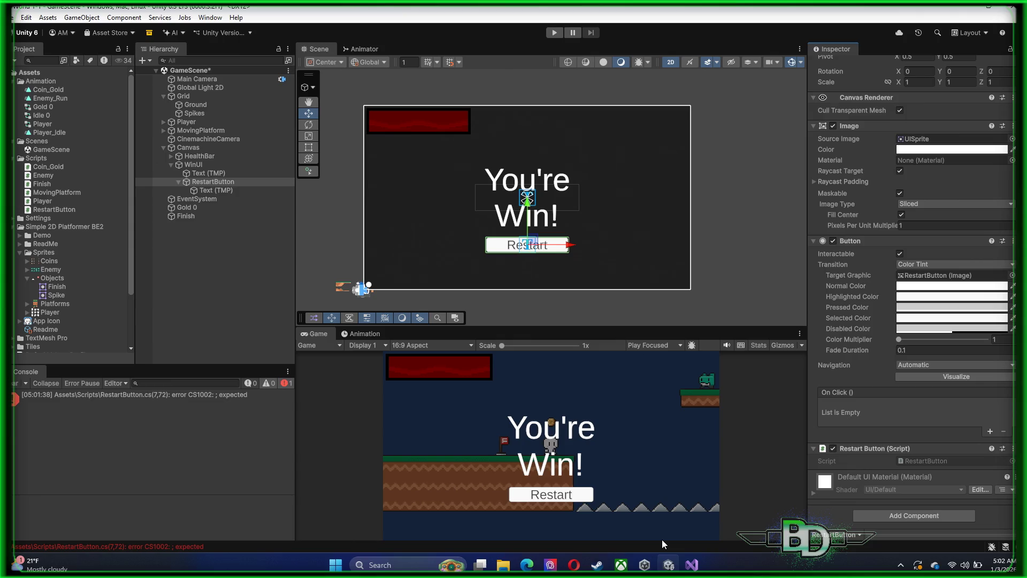
# - Add a Runtime Only On Click entry targeting RestartButton and browse its function list
pyautogui.click(989, 431)
pyautogui.click(877, 407)
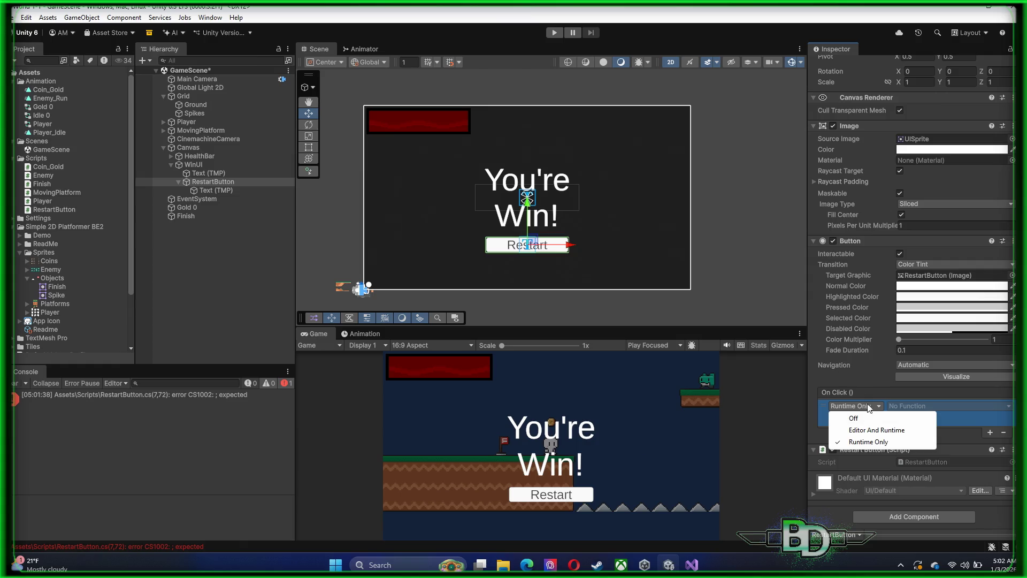
pyautogui.click(874, 394)
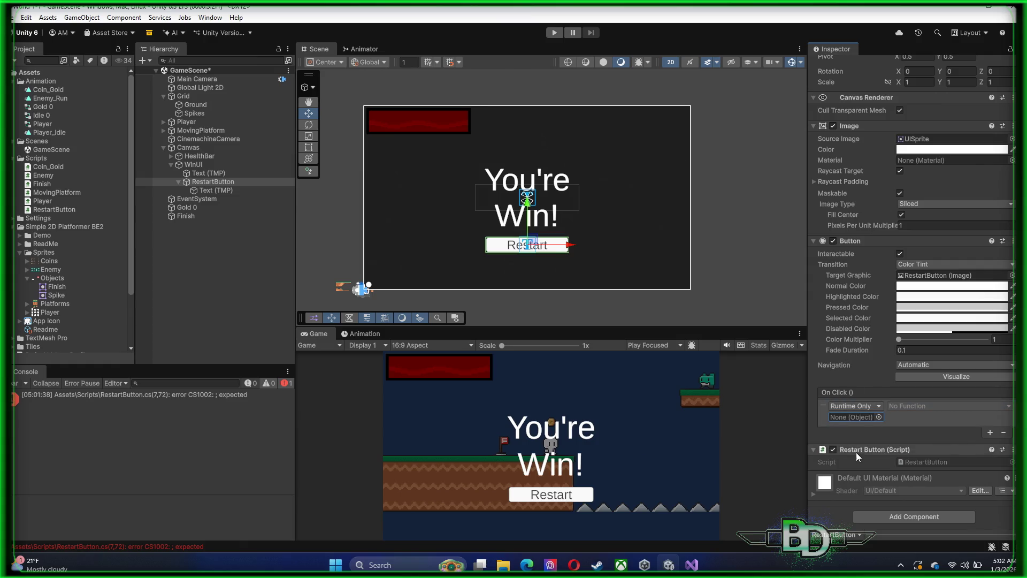
pyautogui.moveTo(852, 449); pyautogui.dragTo(850, 414)
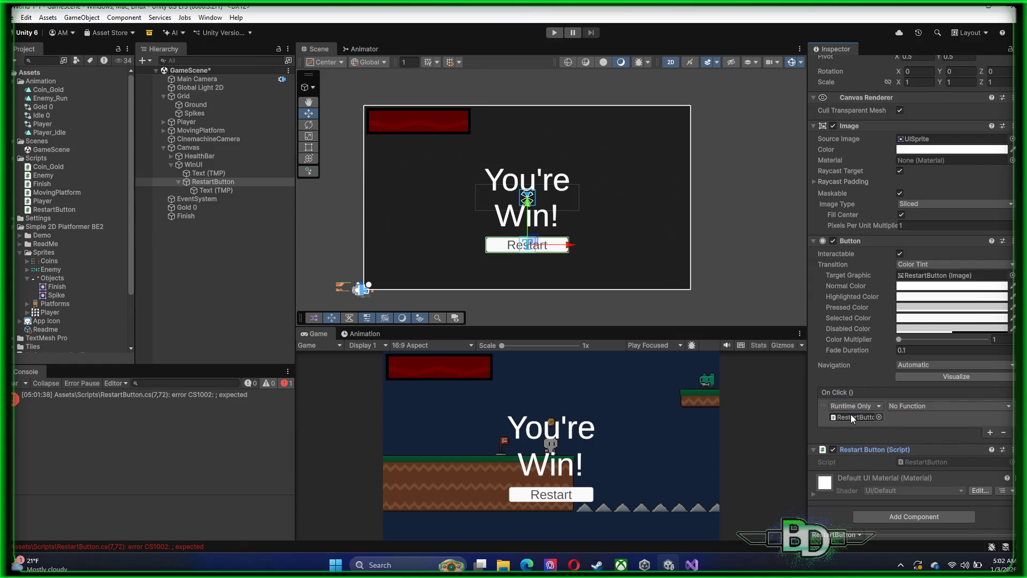
pyautogui.click(923, 406)
pyautogui.moveTo(918, 482)
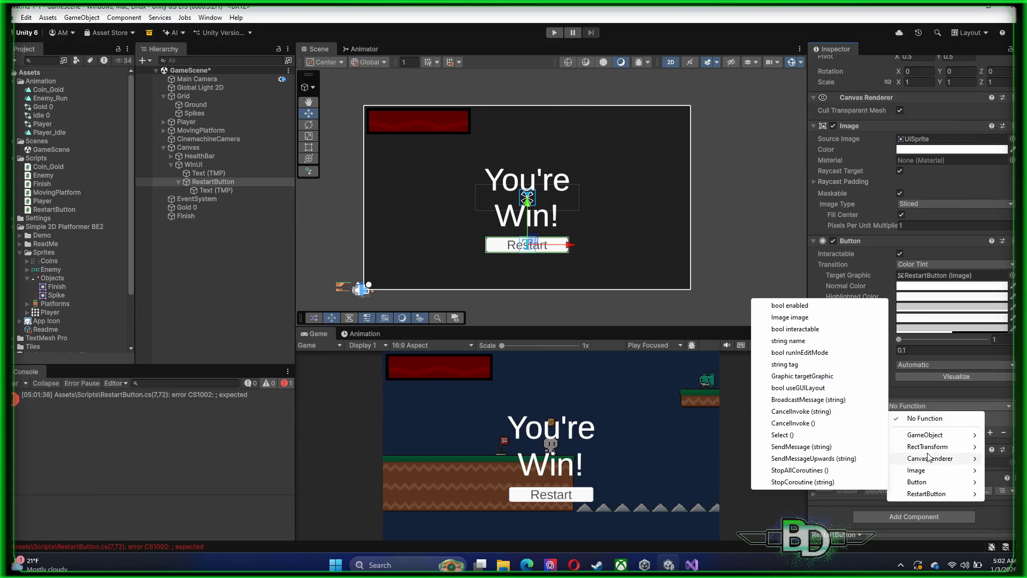
pyautogui.moveTo(932, 440)
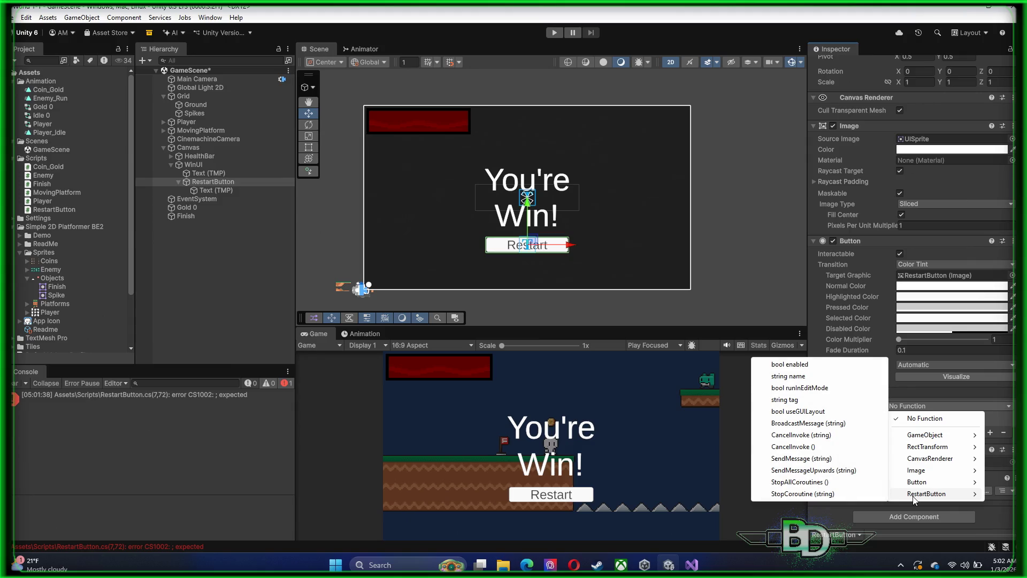
pyautogui.click(691, 564)
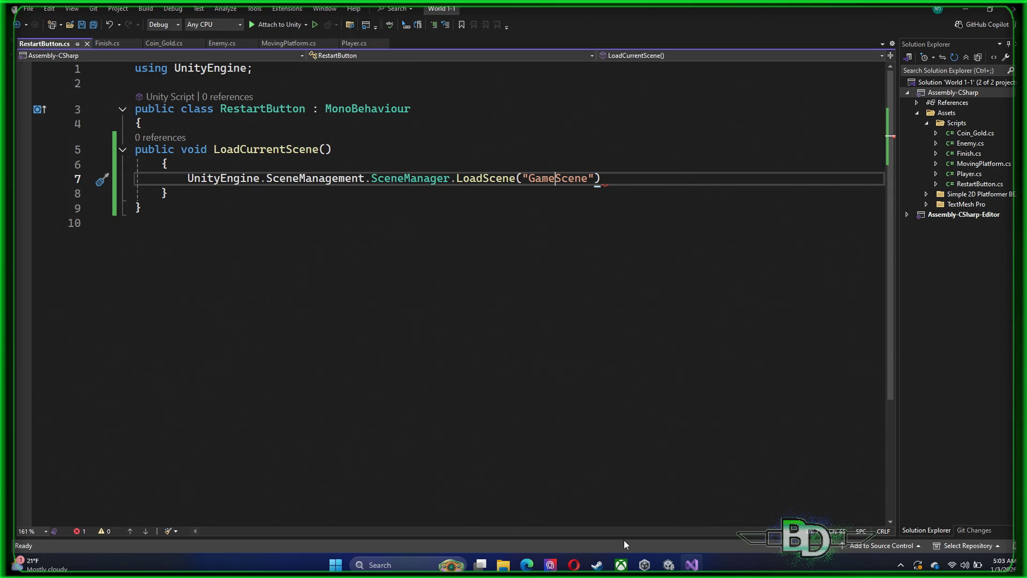
# - Save RestartButton.cs in Visual Studio and return to the Unity editor
pyautogui.click(358, 330)
pyautogui.hotkey('ctrl', 's')
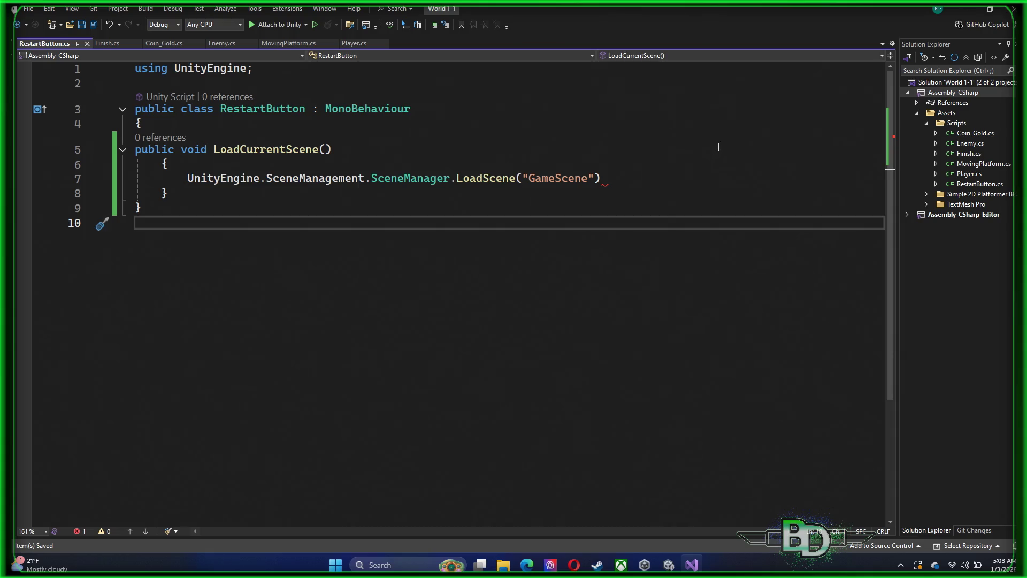
pyautogui.click(965, 9)
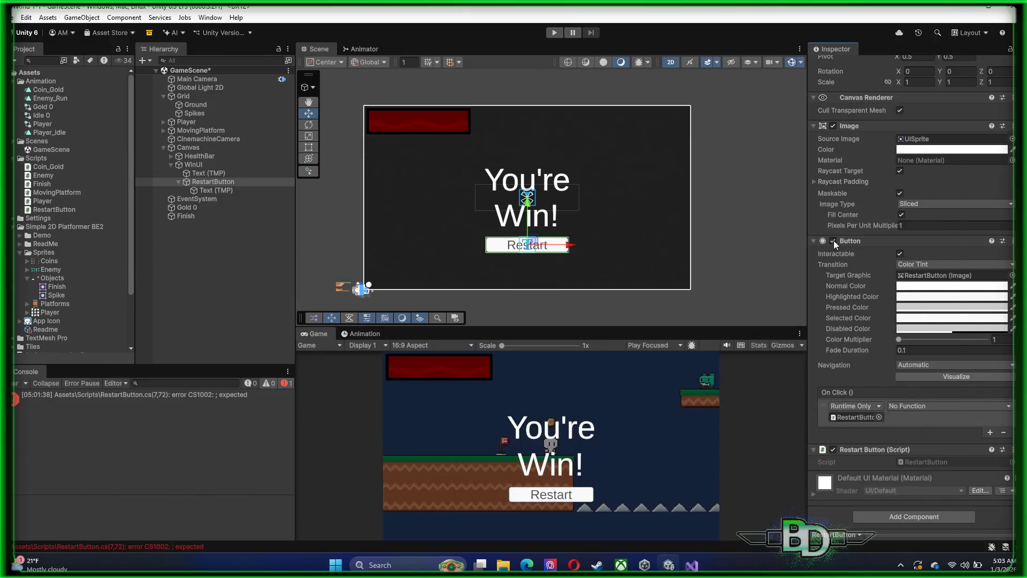
pyautogui.click(926, 409)
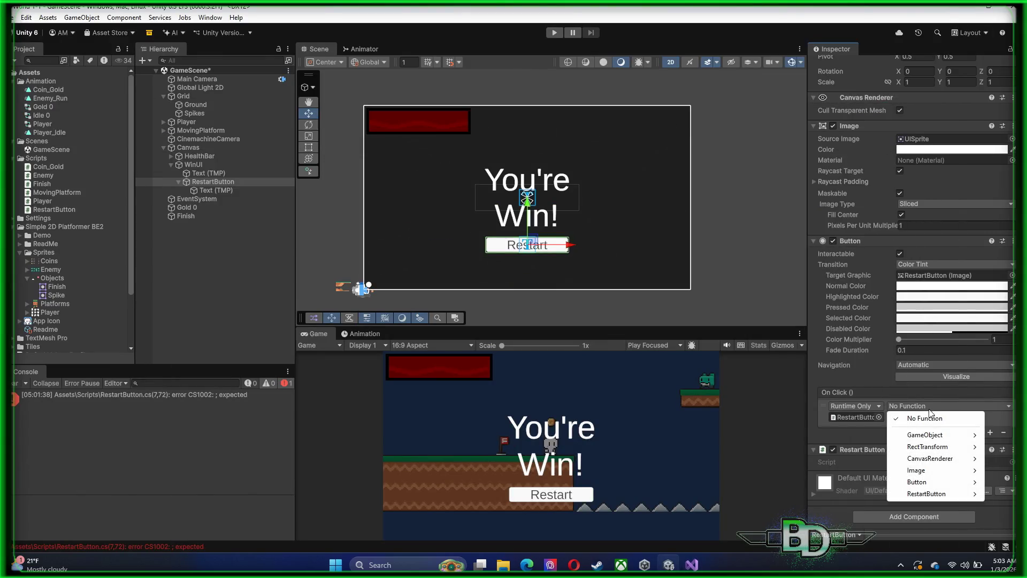
pyautogui.moveTo(923, 496)
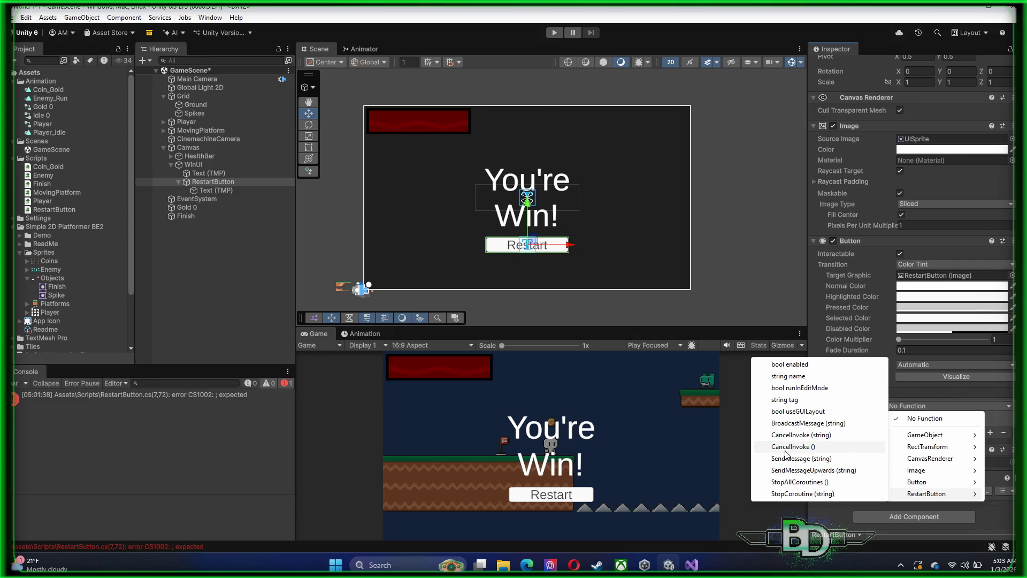
pyautogui.click(778, 294)
pyautogui.click(651, 297)
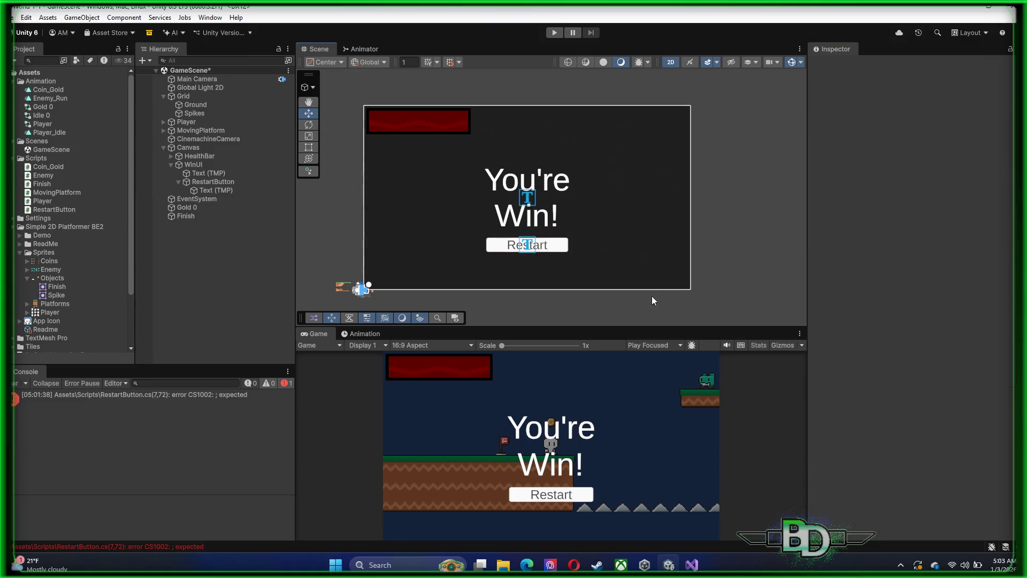
pyautogui.click(207, 181)
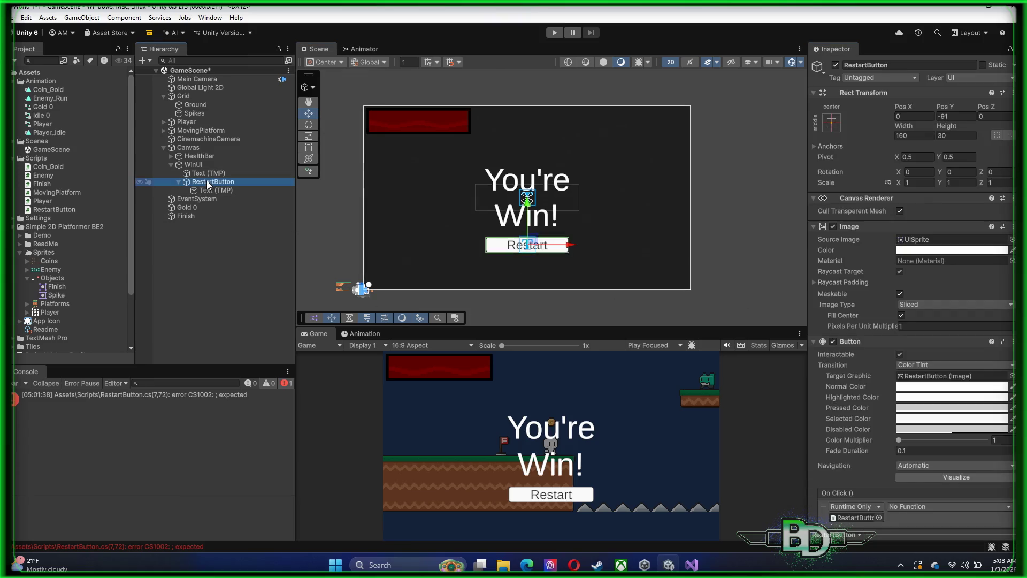
# - Add the missing semicolon after LoadScene("GameScene") on line 7, save, and return to Unity
pyautogui.doubleClick(134, 394)
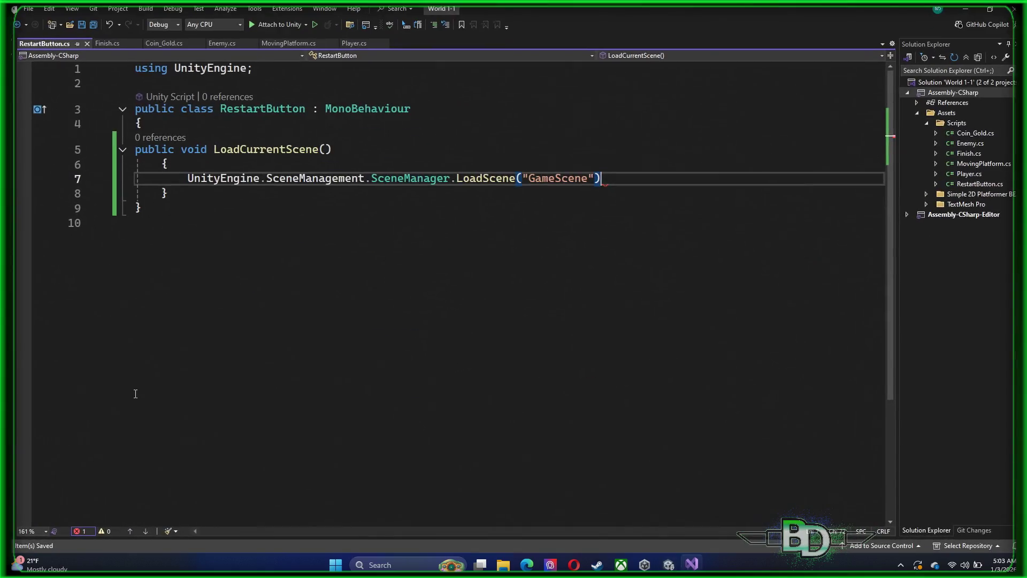
pyautogui.write(';')
pyautogui.hotkey('ctrl', 's')
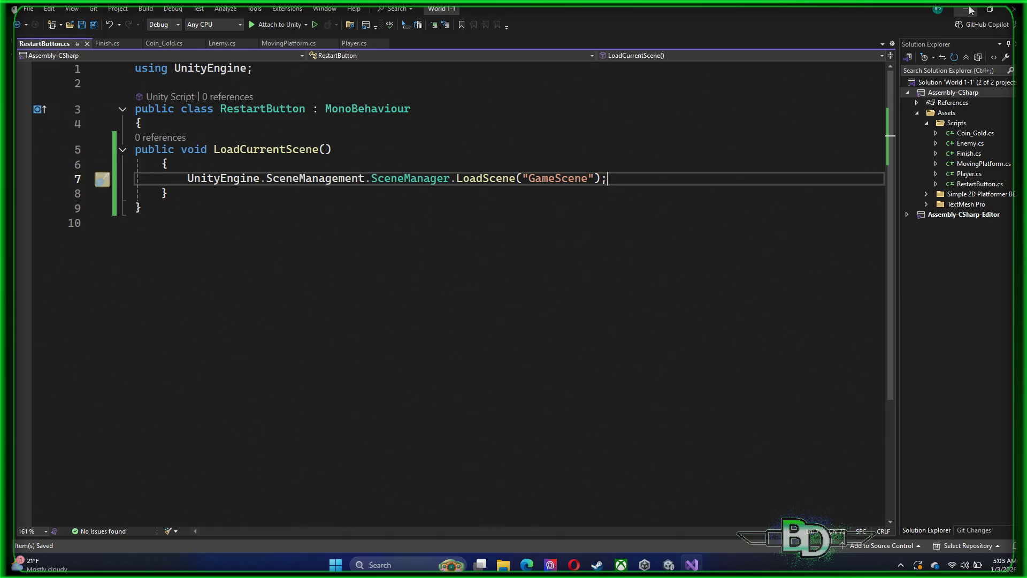
pyautogui.hotkey('alt', 'Tab')
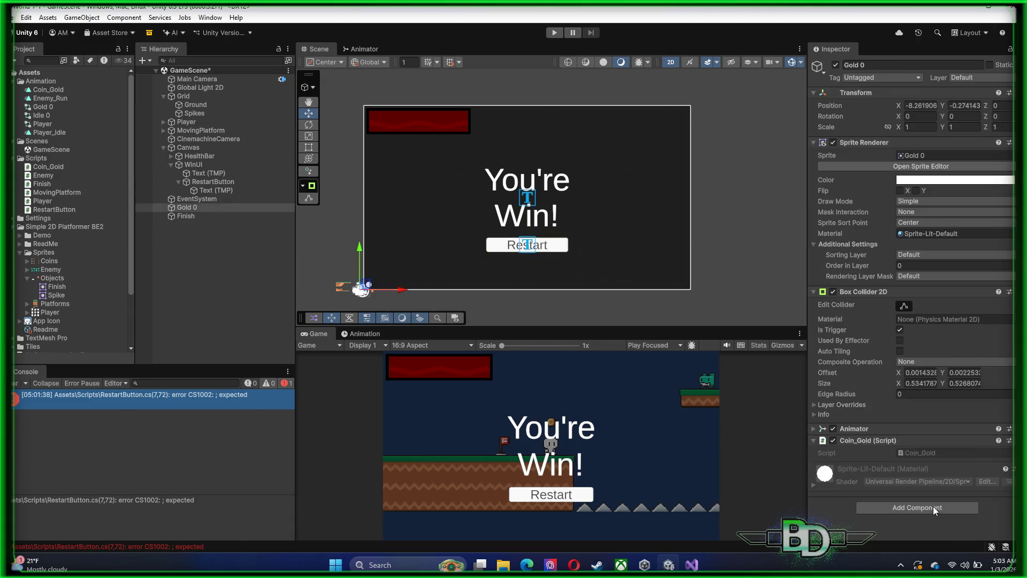
pyautogui.click(932, 506)
pyautogui.click(798, 490)
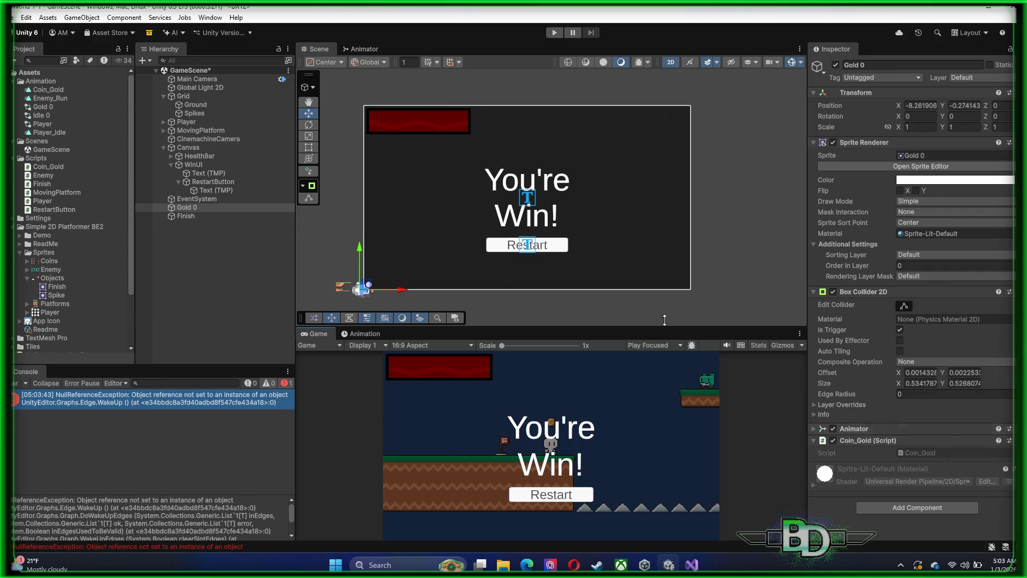
pyautogui.click(203, 183)
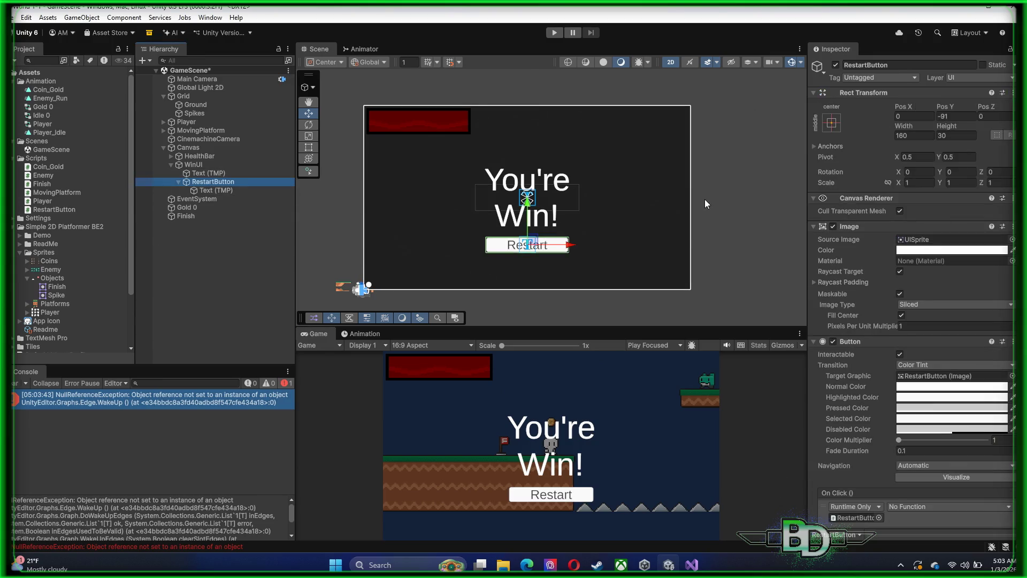
pyautogui.scroll(-4, 935, 365)
pyautogui.click(932, 404)
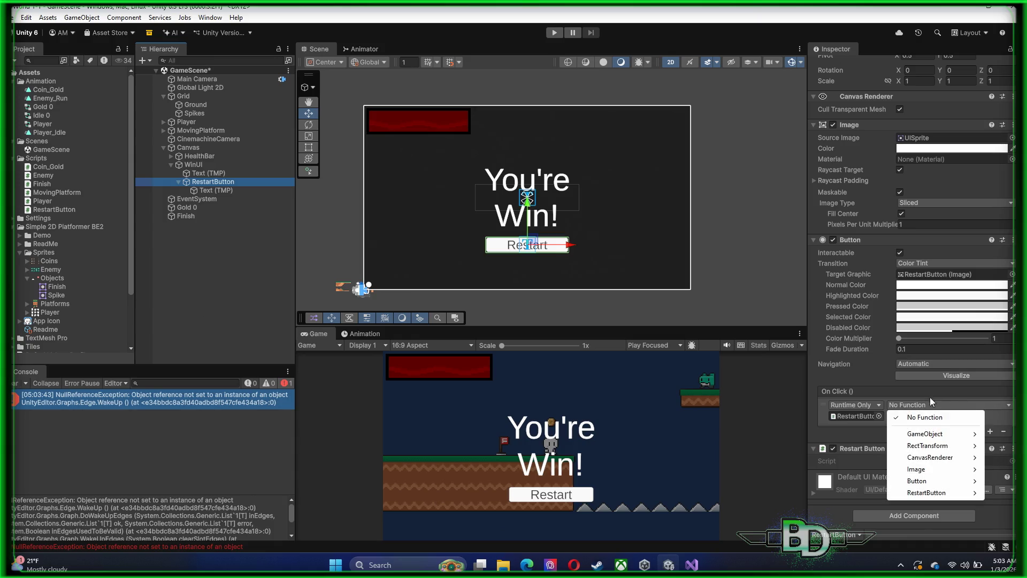
pyautogui.moveTo(941, 491)
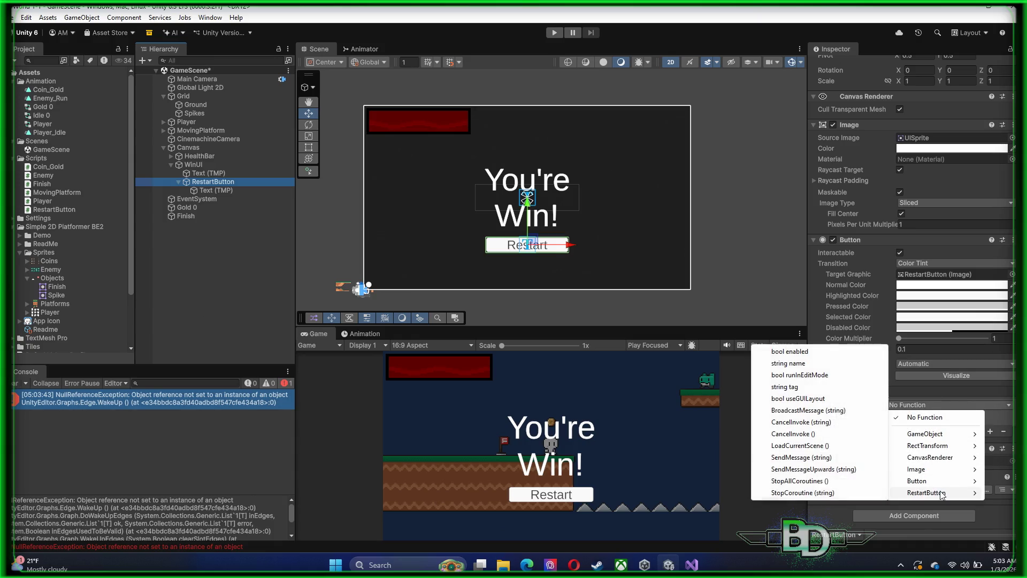
pyautogui.click(810, 447)
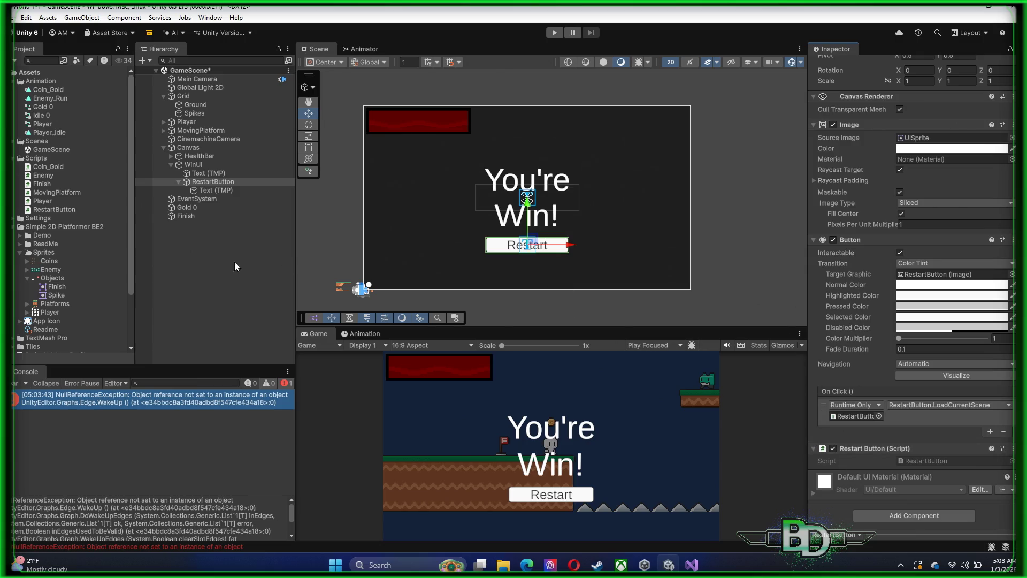
pyautogui.click(228, 280)
pyautogui.hotkey('ctrl', 's')
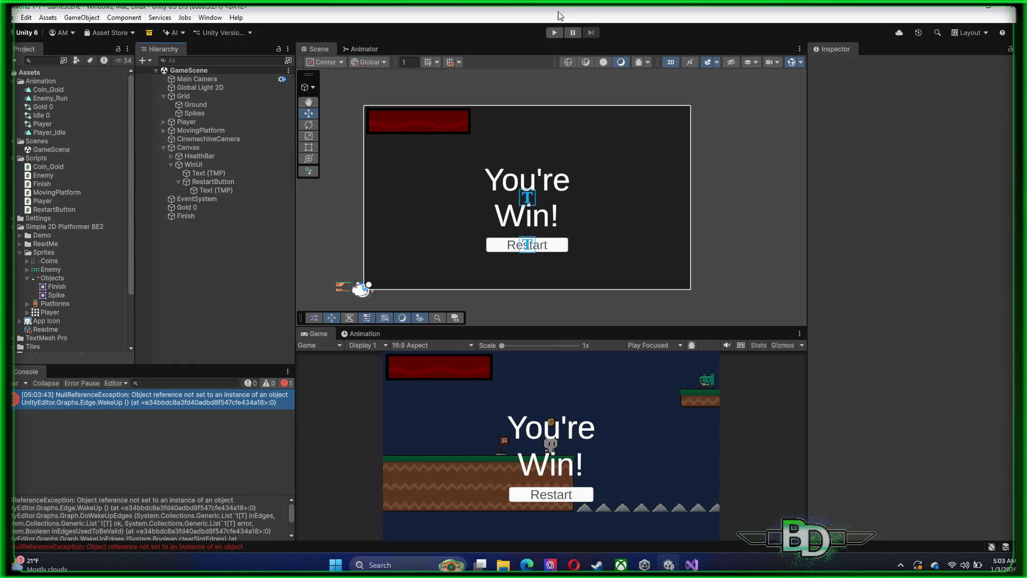
pyautogui.click(555, 32)
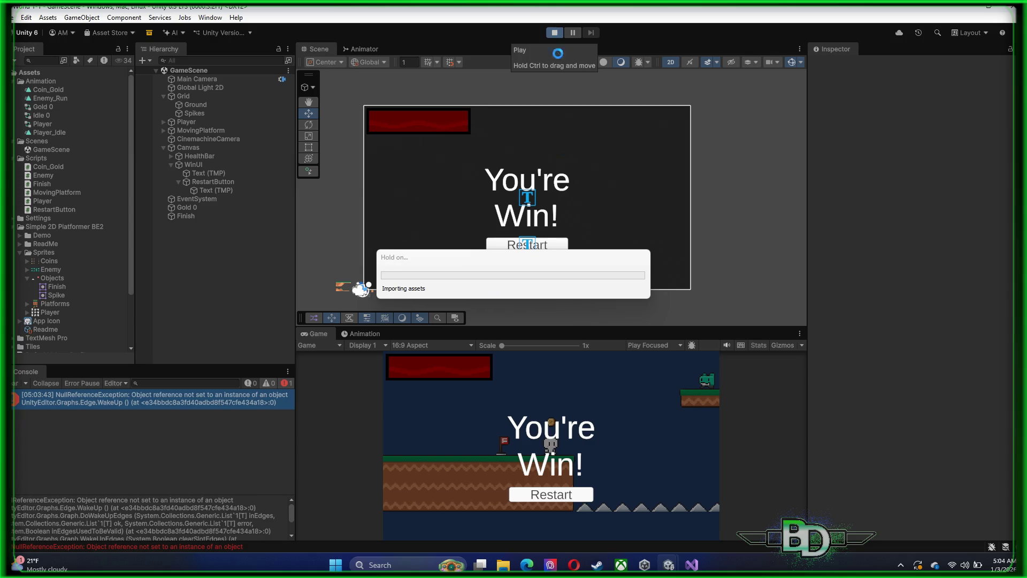
pyautogui.click(552, 496)
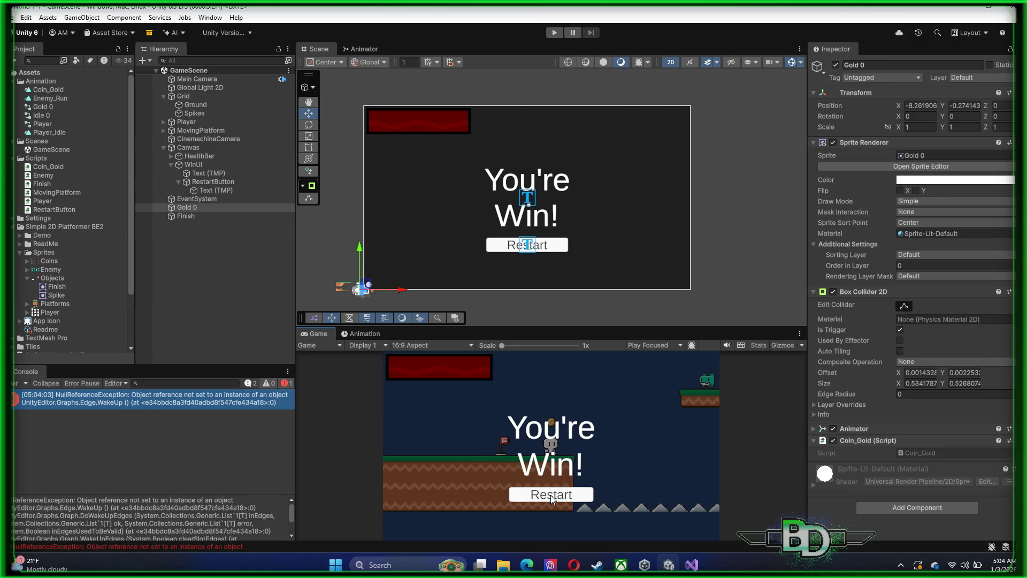
pyautogui.click(555, 32)
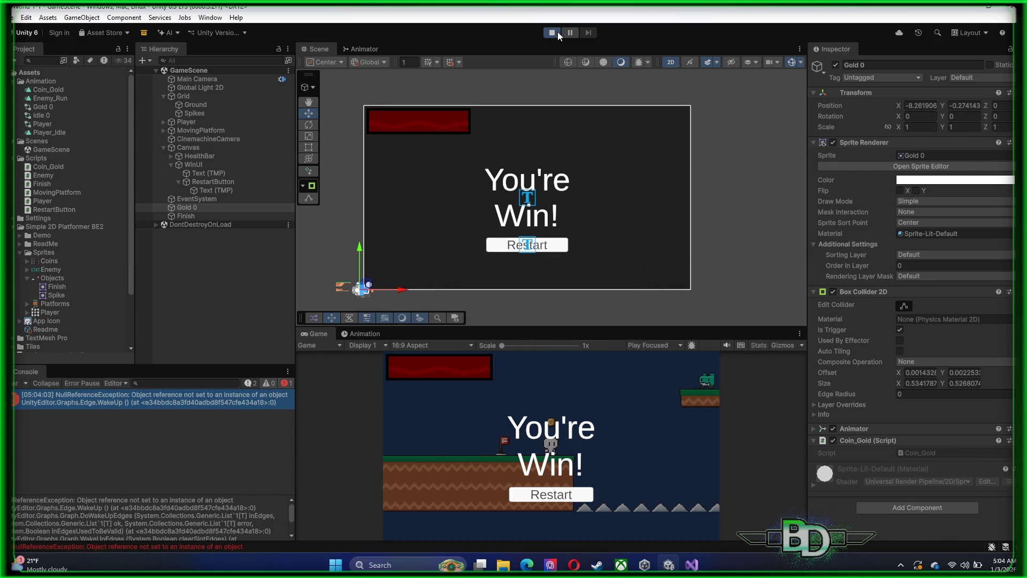
pyautogui.click(557, 32)
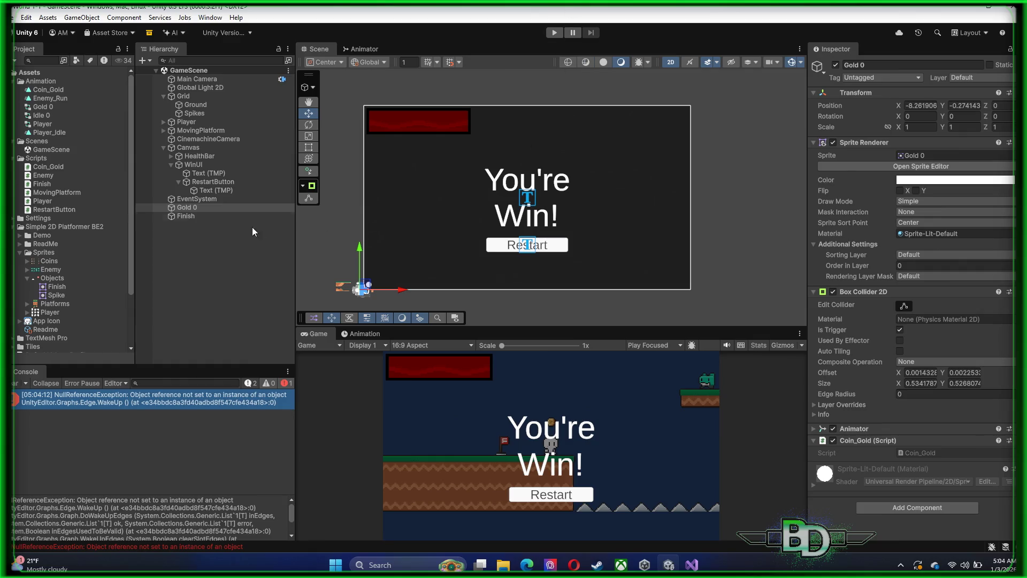
pyautogui.click(193, 164)
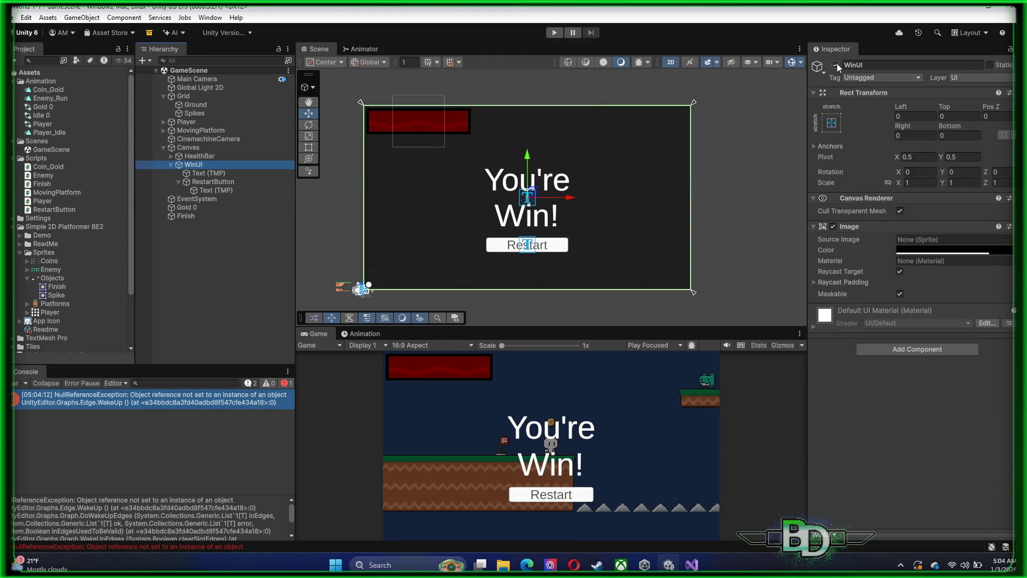
# - Disable WinUI, then play-test walking onto the flag and restarting from the win screen
pyautogui.click(835, 64)
pyautogui.click(553, 33)
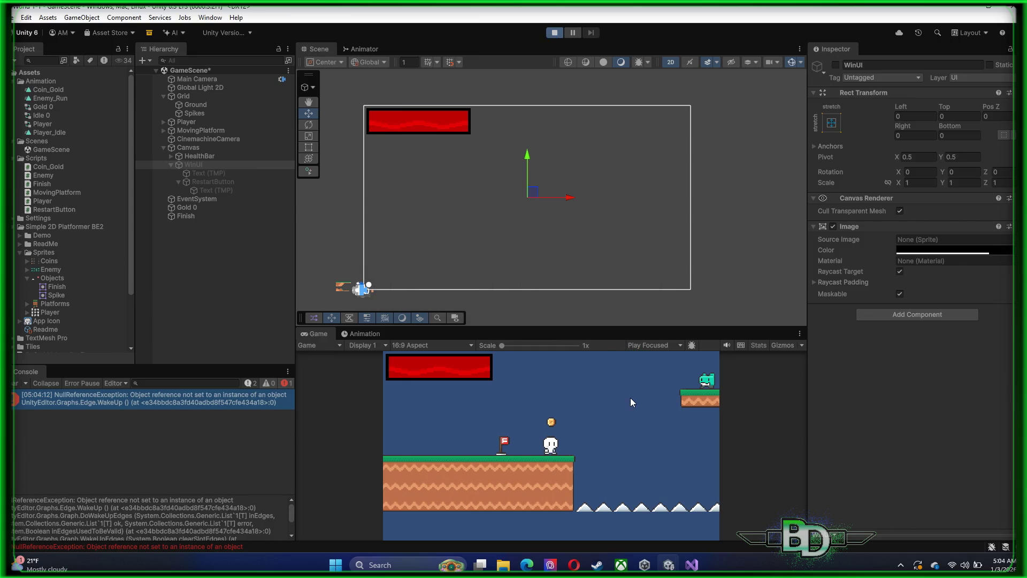
pyautogui.press('Left')
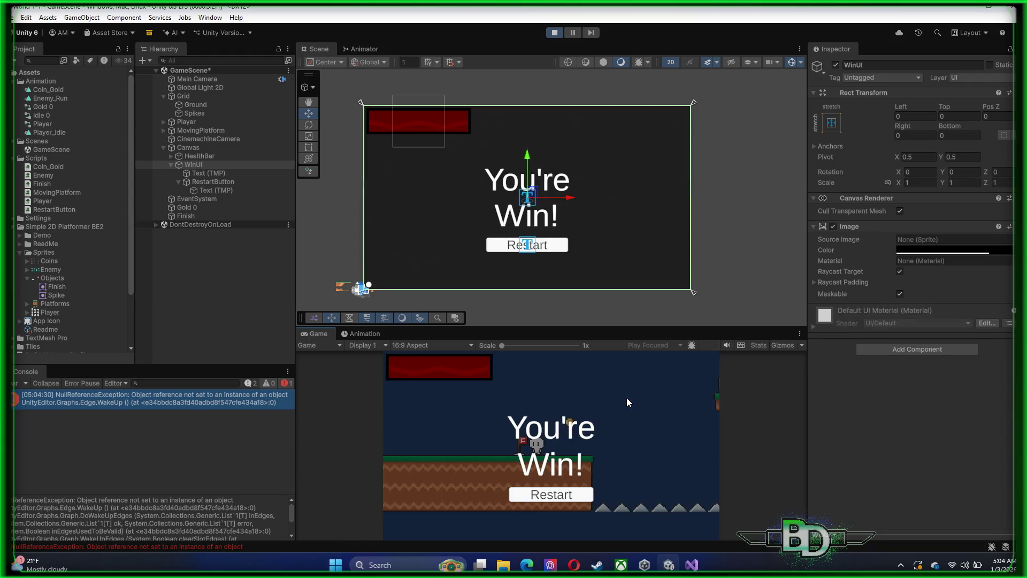
pyautogui.click(549, 498)
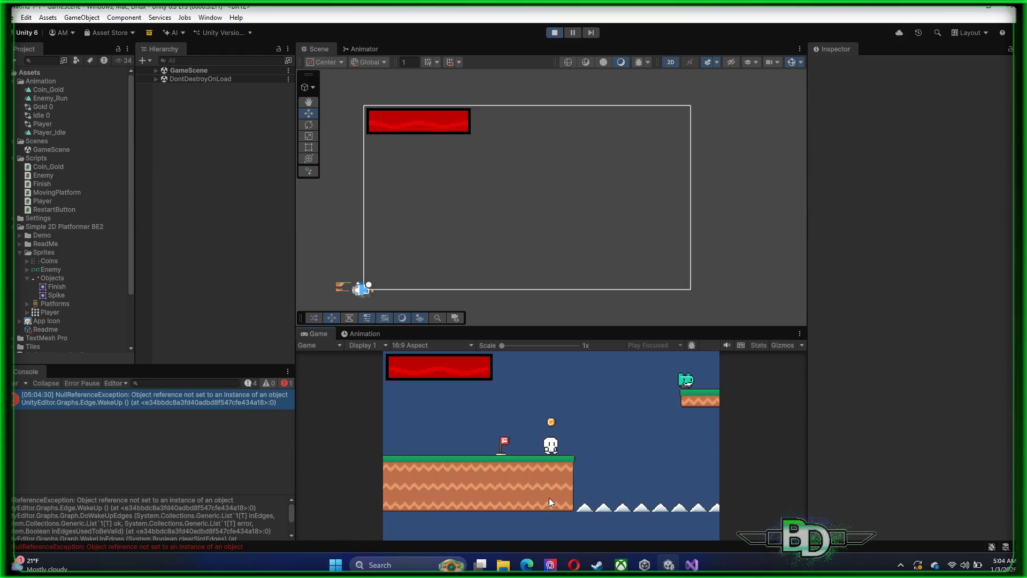
pyautogui.click(552, 30)
# - Add Time.timeScale = 1.0f; on a new line below the LoadScene call
pyautogui.hotkey('alt', 'Tab')
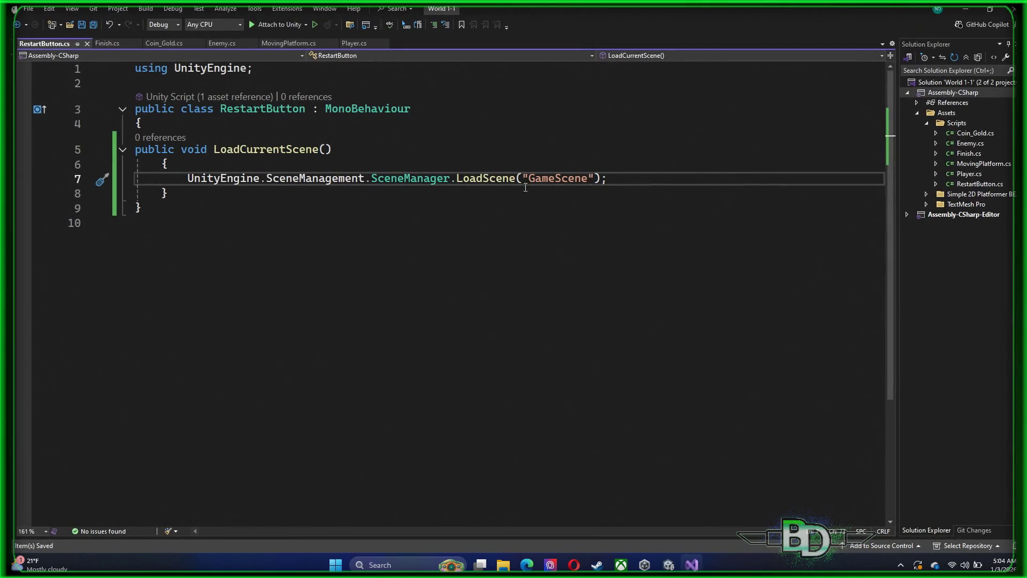
pyautogui.press('Return')
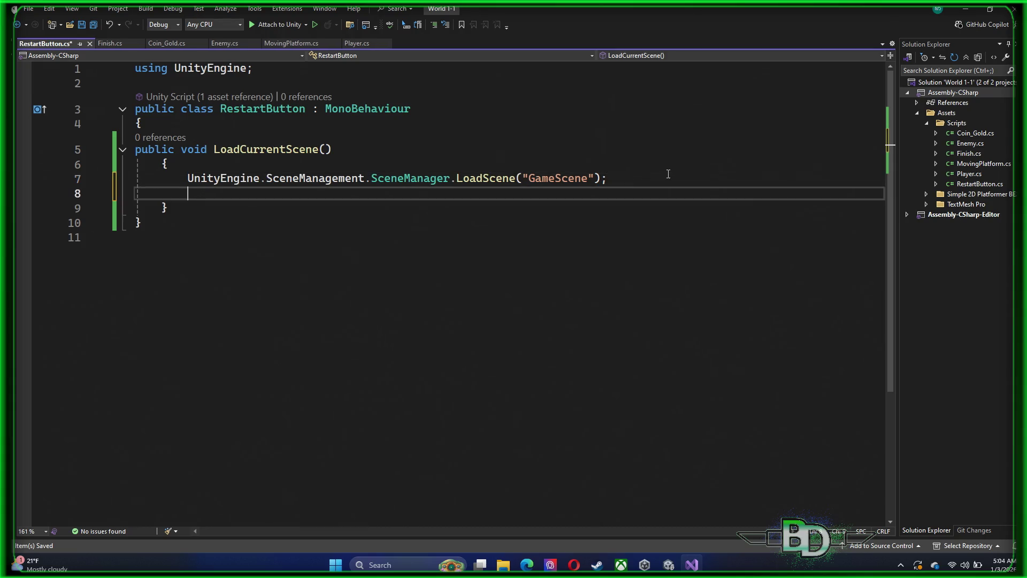
pyautogui.write('Time.')
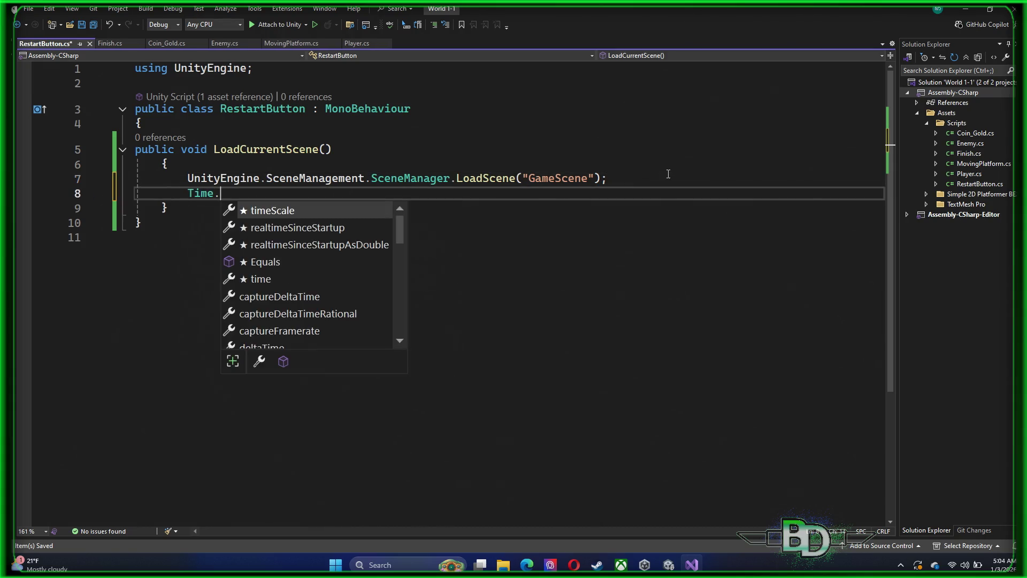
pyautogui.write('time')
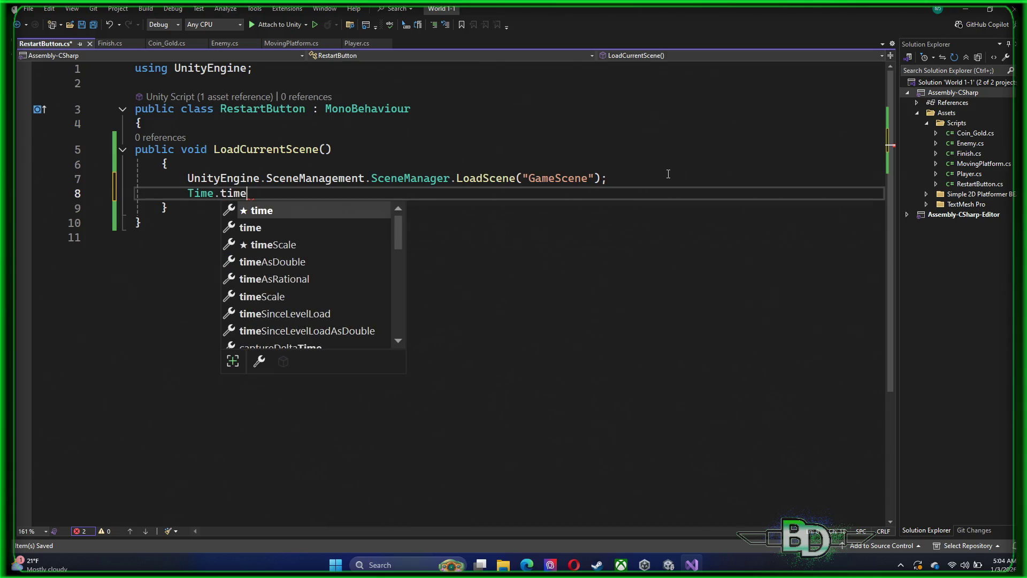
pyautogui.press('Tab')
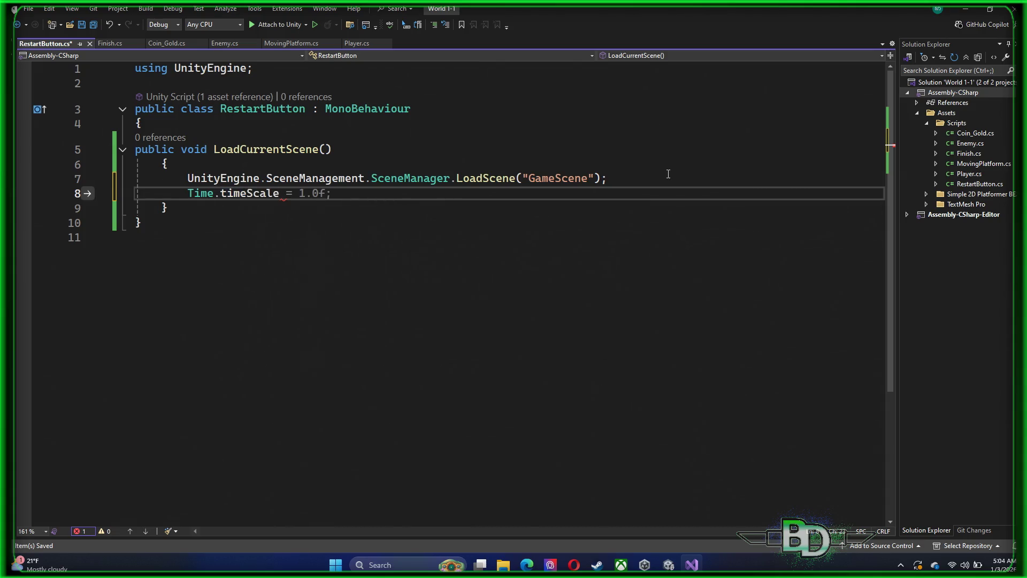
pyautogui.press('Down')
pyautogui.press('Up')
pyautogui.write('=')
pyautogui.press('Tab')
# - Save RestartButton.cs and switch back to the Unity editor
pyautogui.hotkey('ctrl', 's')
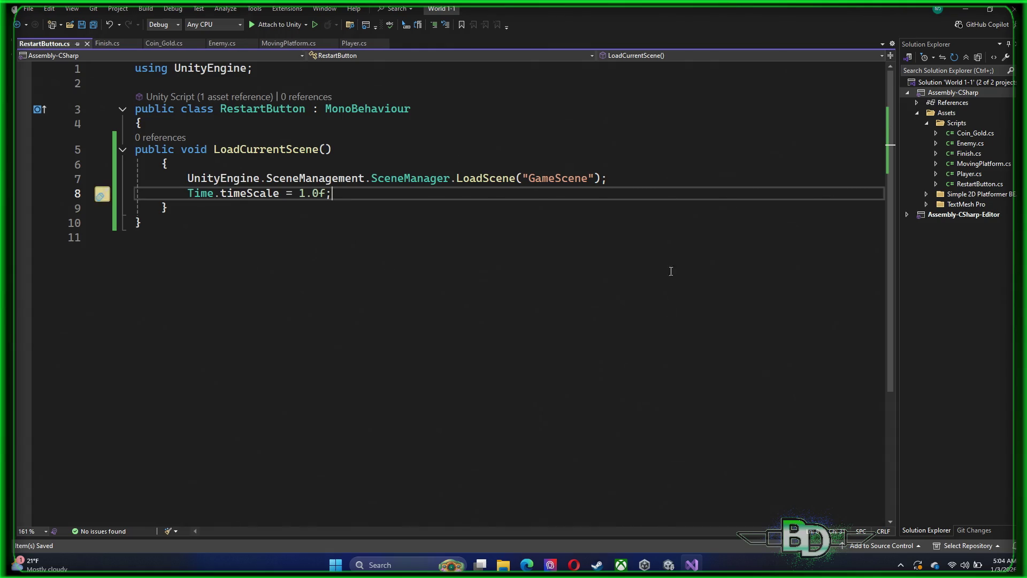
pyautogui.moveTo(672, 568)
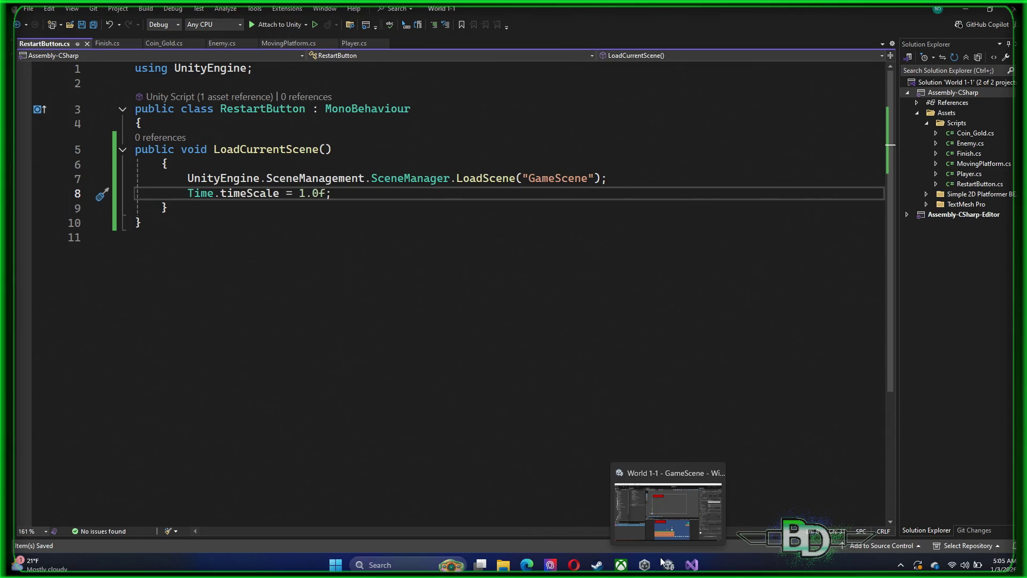
pyautogui.click(422, 304)
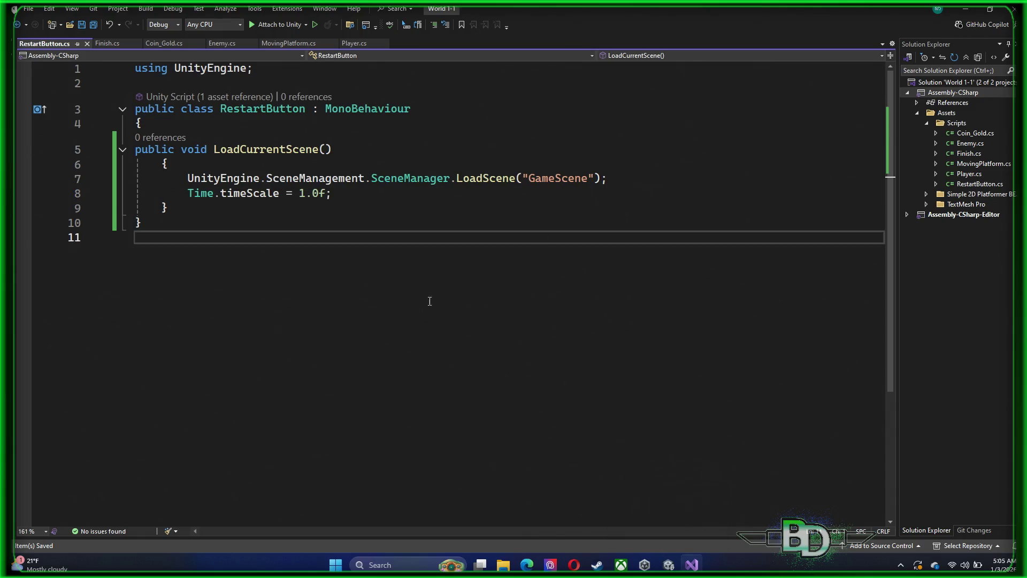
pyautogui.hotkey('alt', 'Tab')
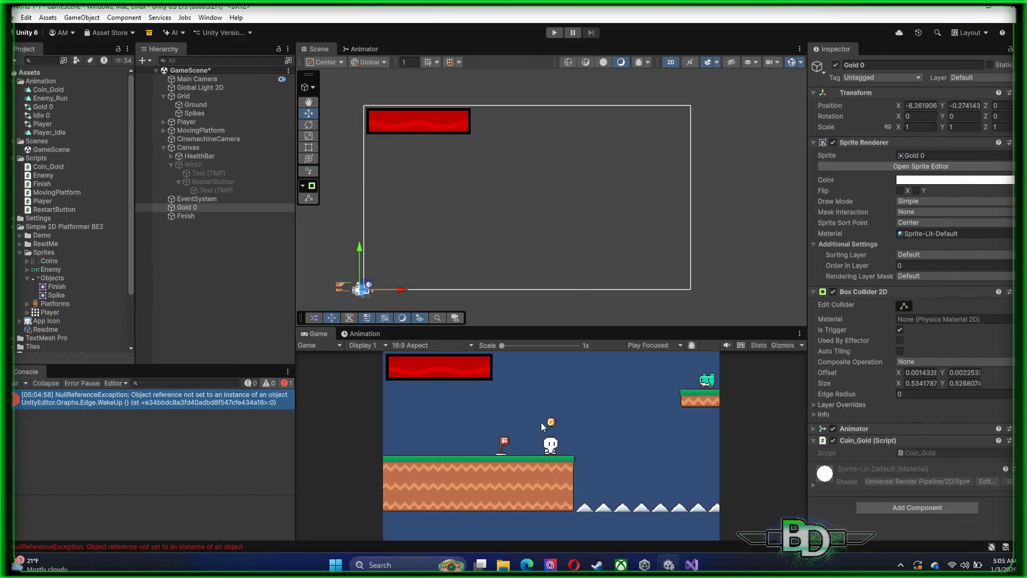
# - Play the level, reach the flag, and restart from the You're Win! screen several times
pyautogui.click(554, 32)
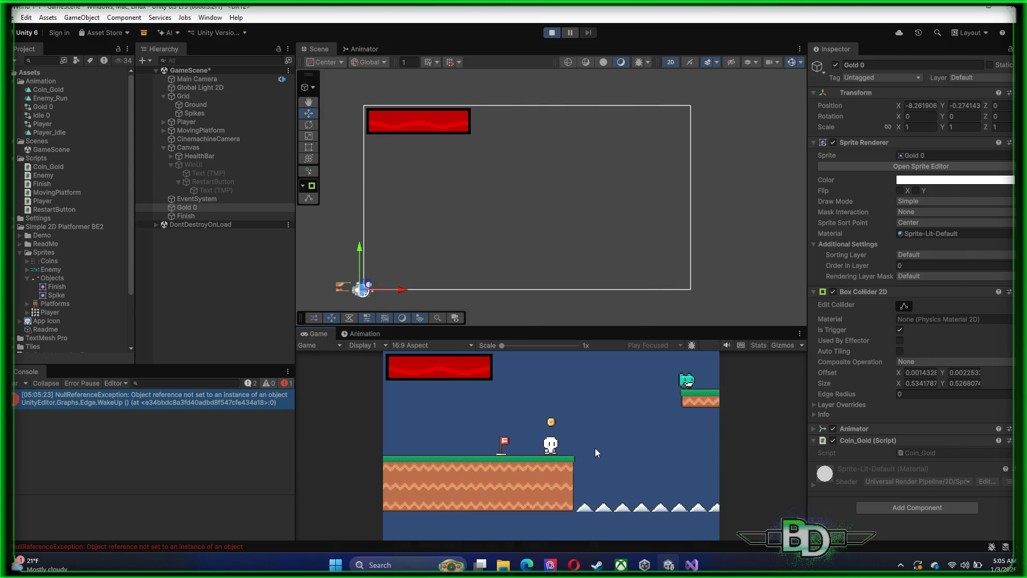
pyautogui.press('Left')
pyautogui.press('Left')
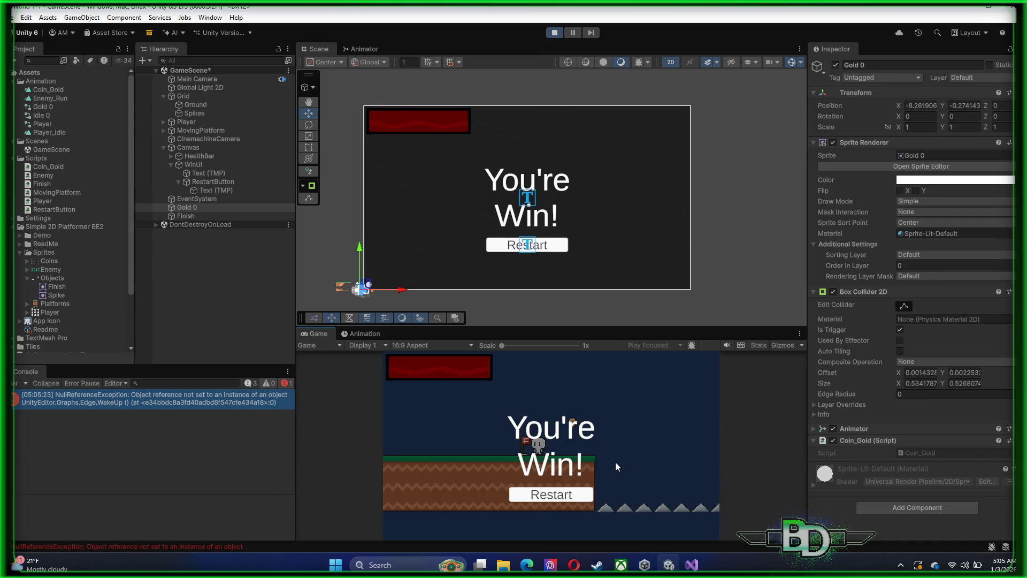
pyautogui.click(547, 496)
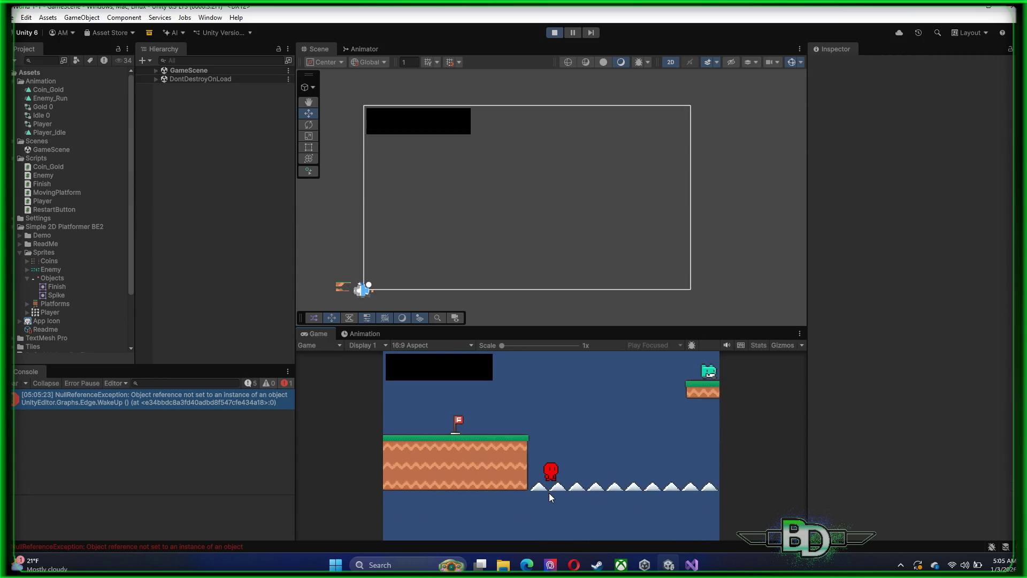
pyautogui.press('Left')
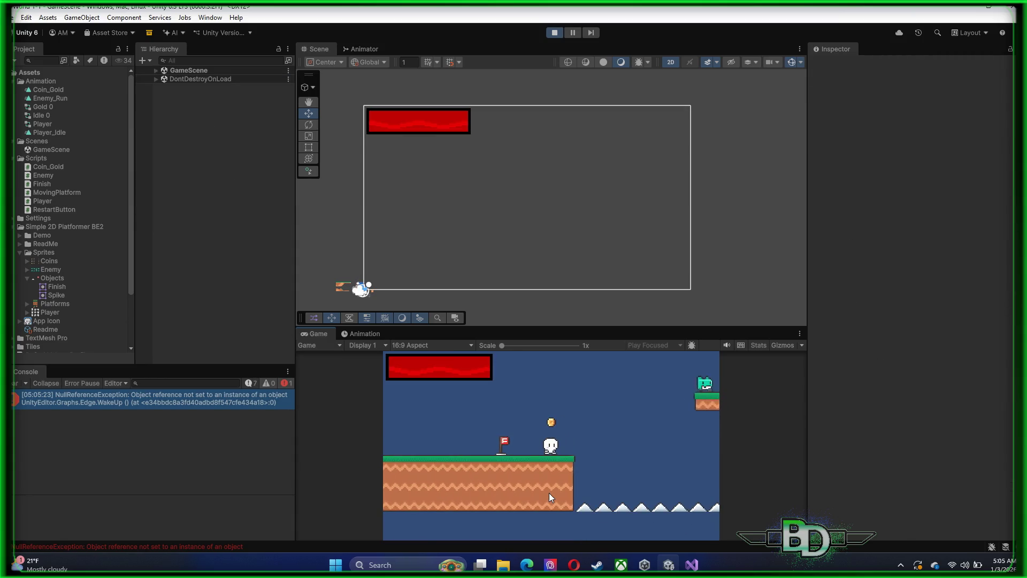
pyautogui.click(550, 497)
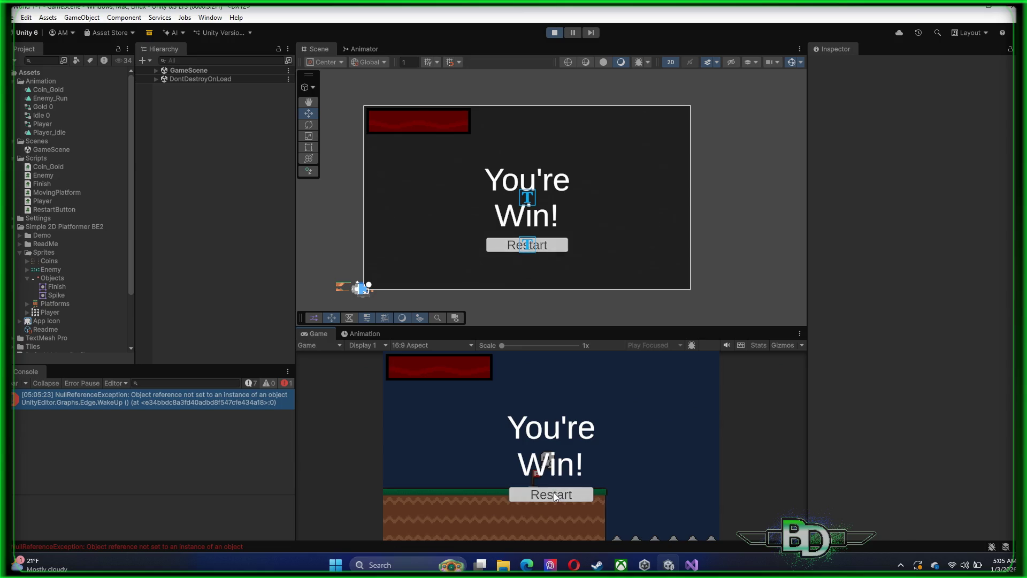
pyautogui.press('Right')
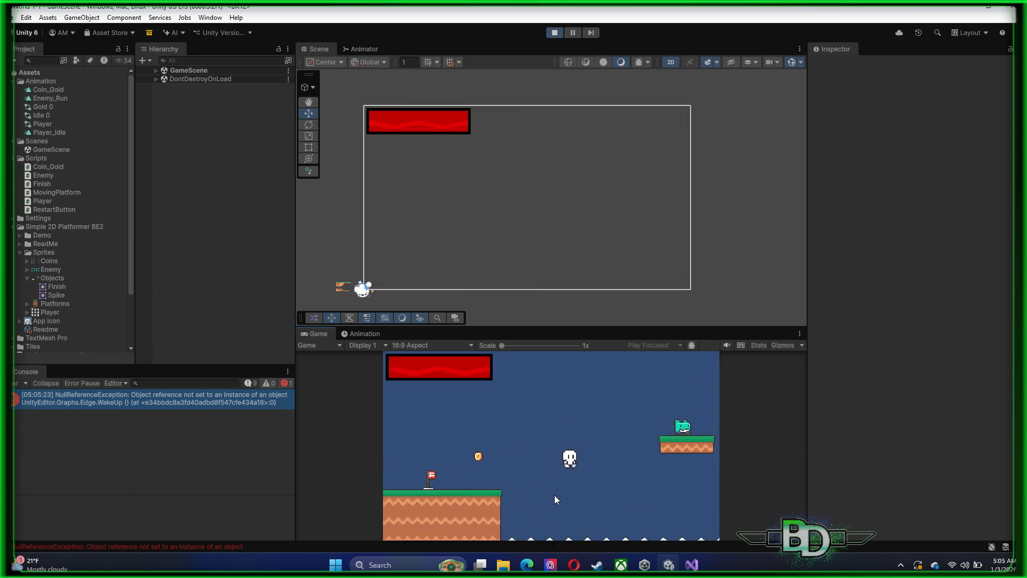
pyautogui.press('space')
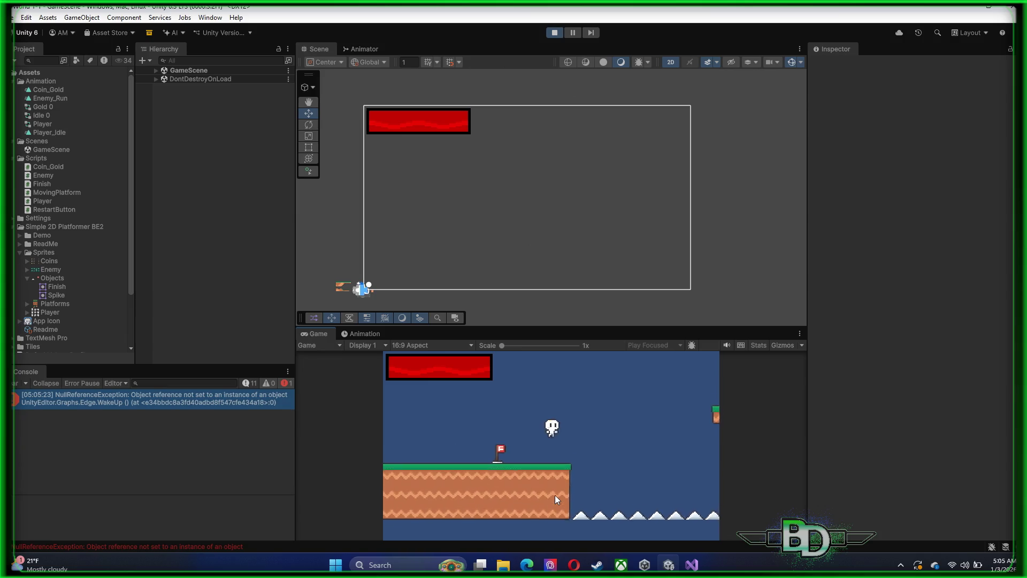
pyautogui.click(554, 495)
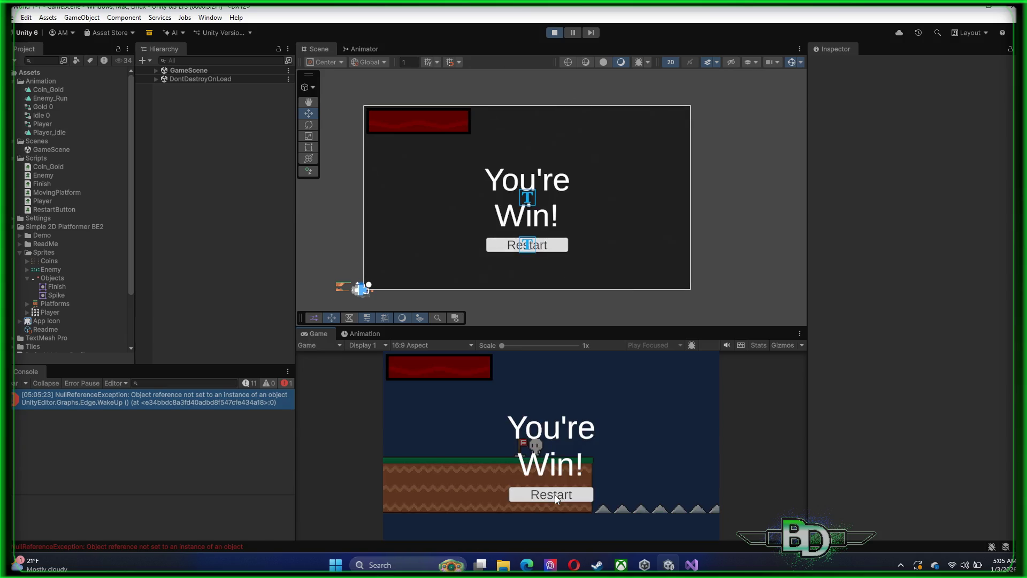
pyautogui.click(554, 496)
pyautogui.click(554, 495)
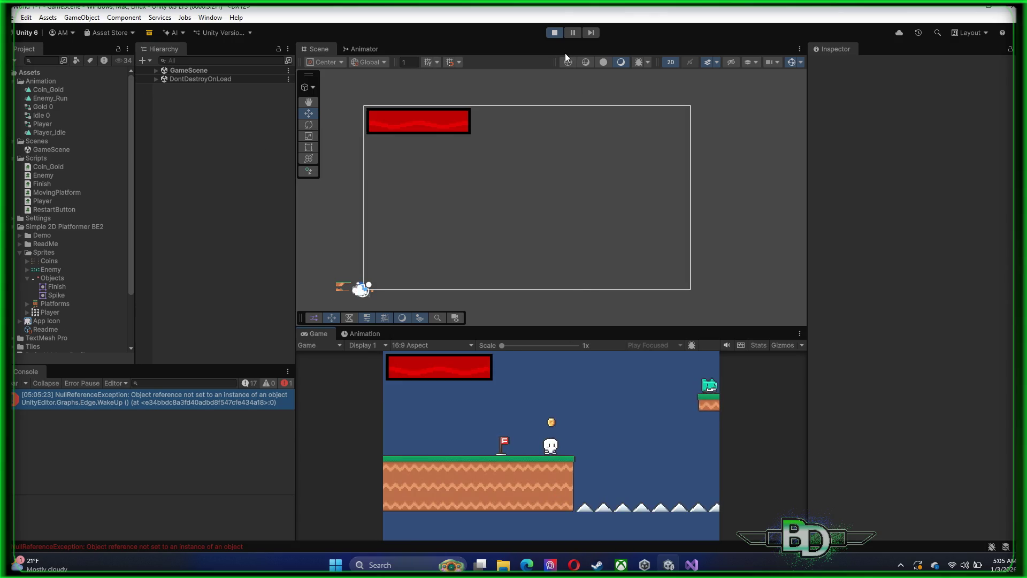
# - Maximize the Game view, reach the flag, and screenshot the You're Win! screen
pyautogui.doubleClick(670, 330)
pyautogui.press('Left')
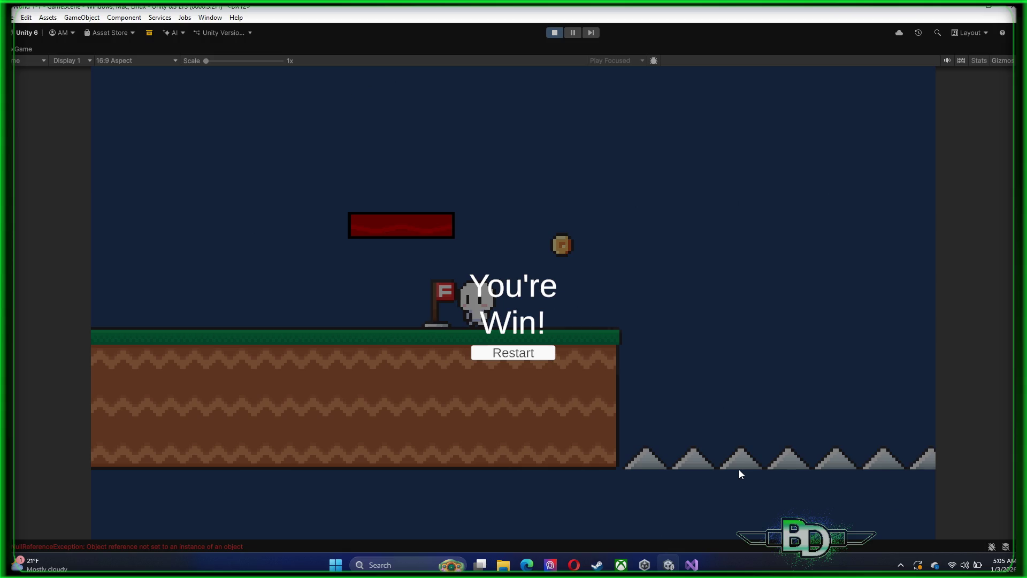
pyautogui.press('super+shift+s')
pyautogui.moveTo(93, 66)
pyautogui.mouseDown()
pyautogui.moveTo(482, 358)
pyautogui.moveTo(926, 519)
pyautogui.moveTo(936, 539)
pyautogui.mouseUp()
pyautogui.click(886, 457)
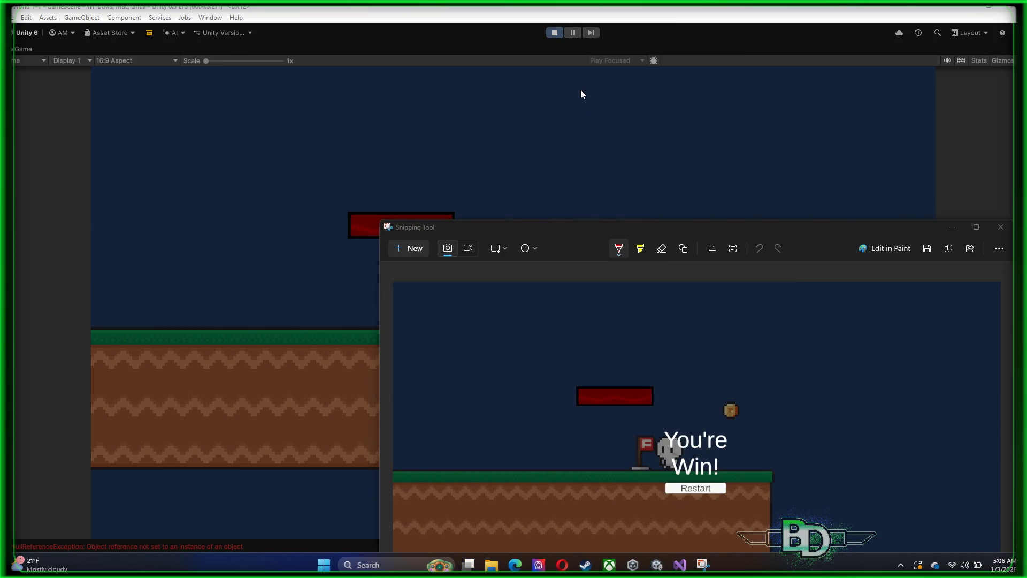
pyautogui.click(554, 33)
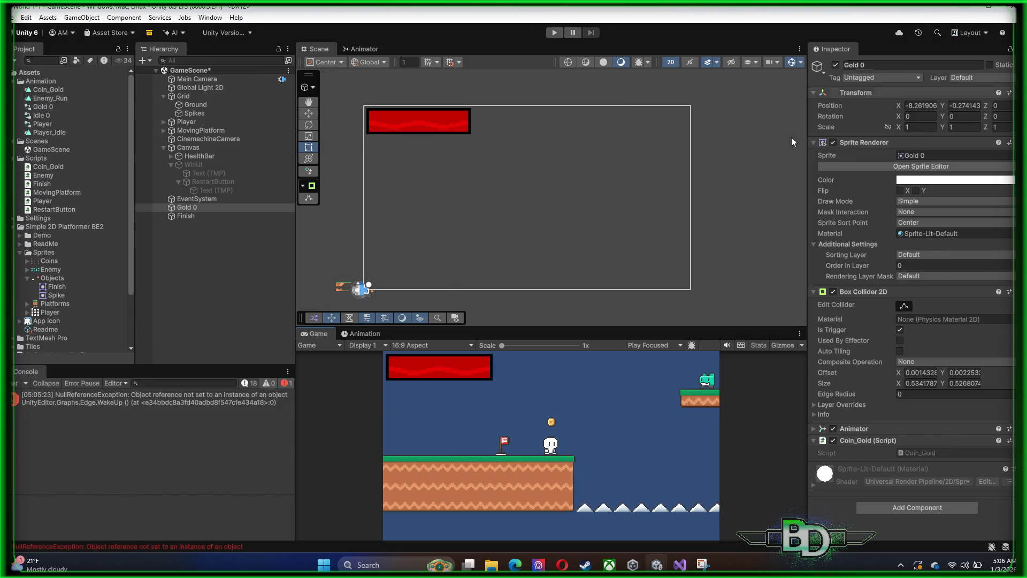
# - Deselect Gold 0, then move the screenshot window aside and minimize it
pyautogui.click(771, 203)
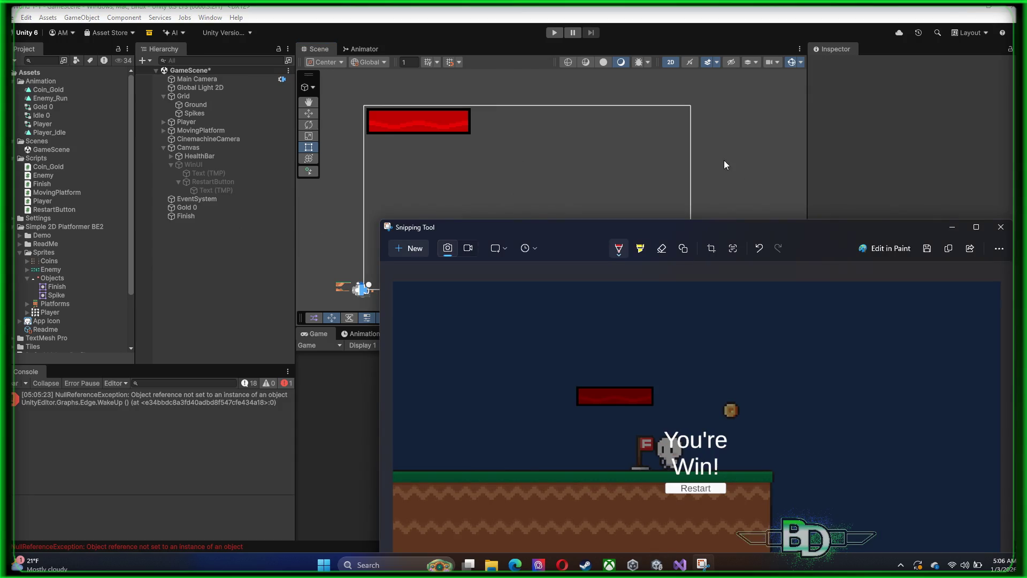
pyautogui.moveTo(796, 228)
pyautogui.mouseDown()
pyautogui.moveTo(577, 120)
pyautogui.moveTo(612, 62)
pyautogui.moveTo(612, 129)
pyautogui.moveTo(807, 403)
pyautogui.mouseUp()
pyautogui.press('super+Down')
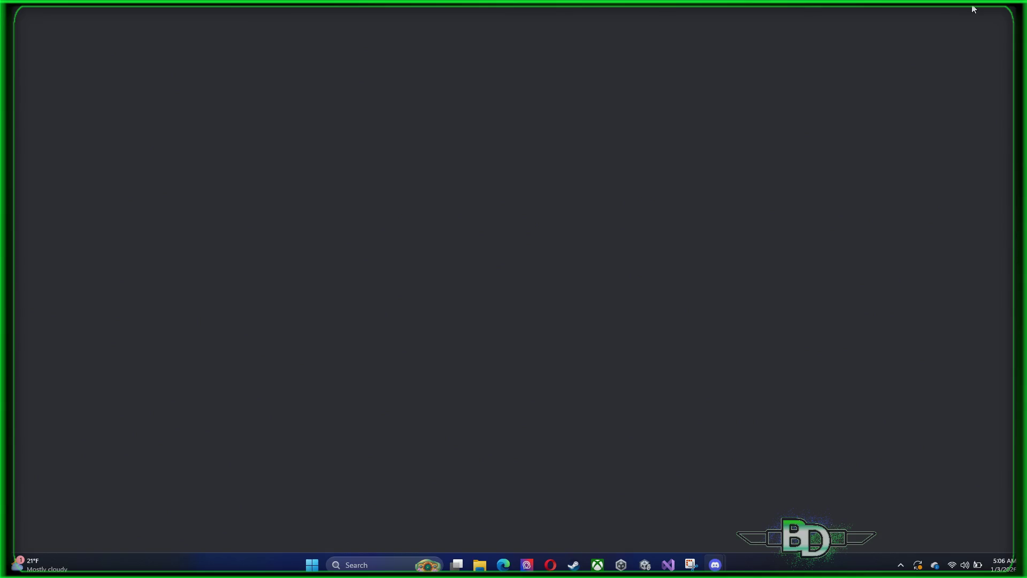
# - Minimize the blank Discord window, then close Unity
pyautogui.click(973, 9)
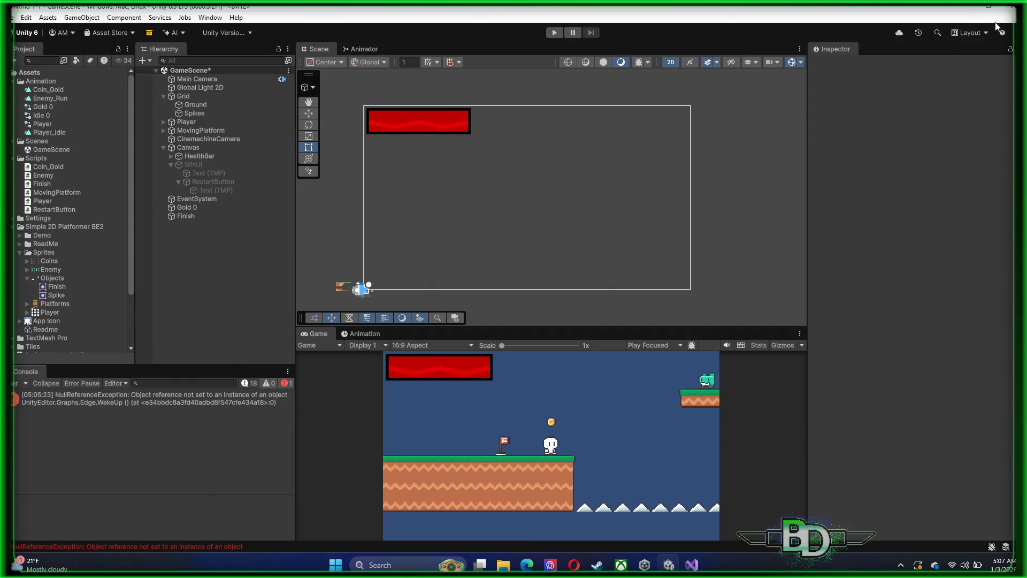
pyautogui.click(1013, 10)
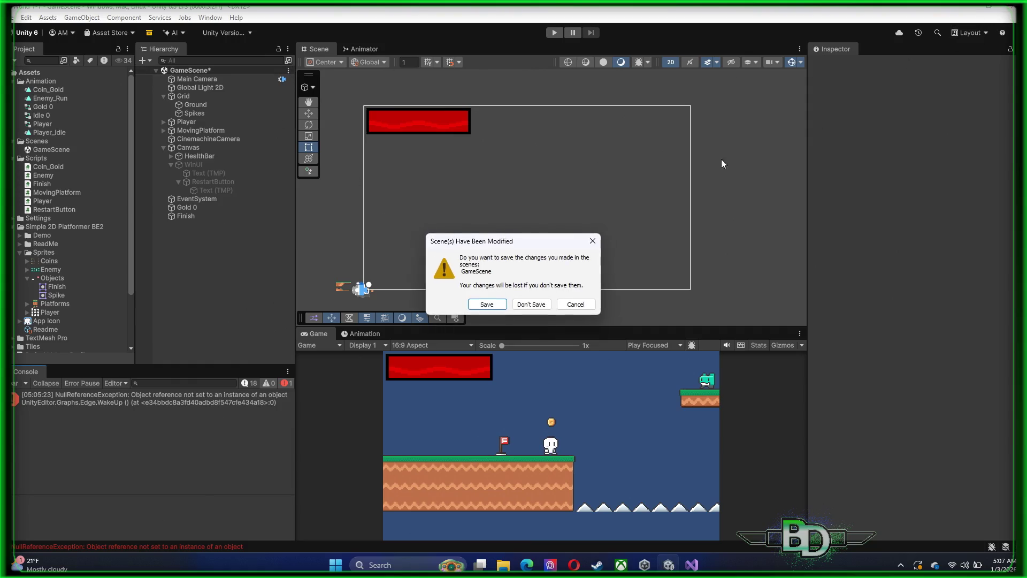
# - Save the GameScene changes, then close Visual Studio and Unity Hub
pyautogui.click(495, 305)
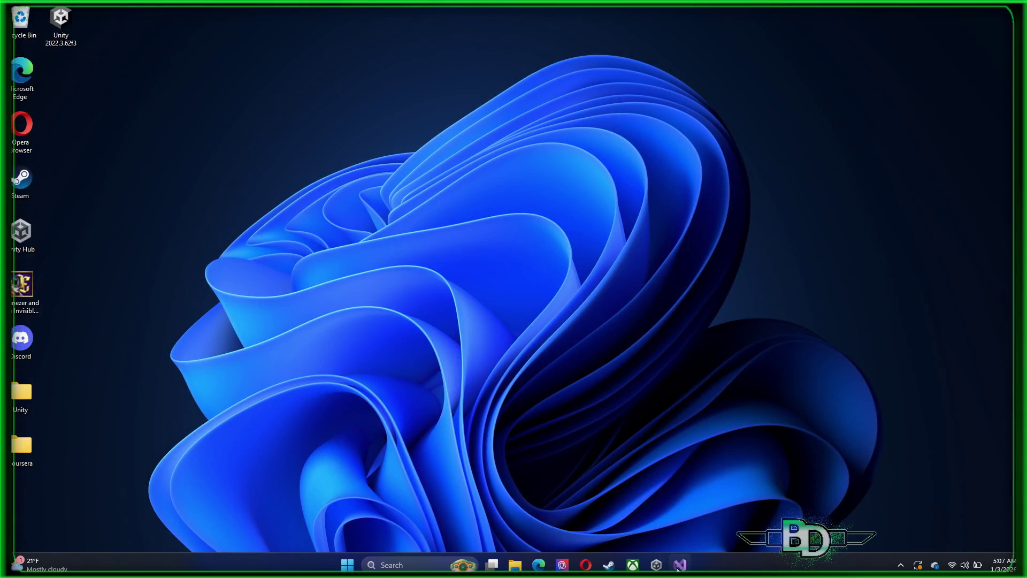
pyautogui.click(679, 564)
pyautogui.click(1013, 9)
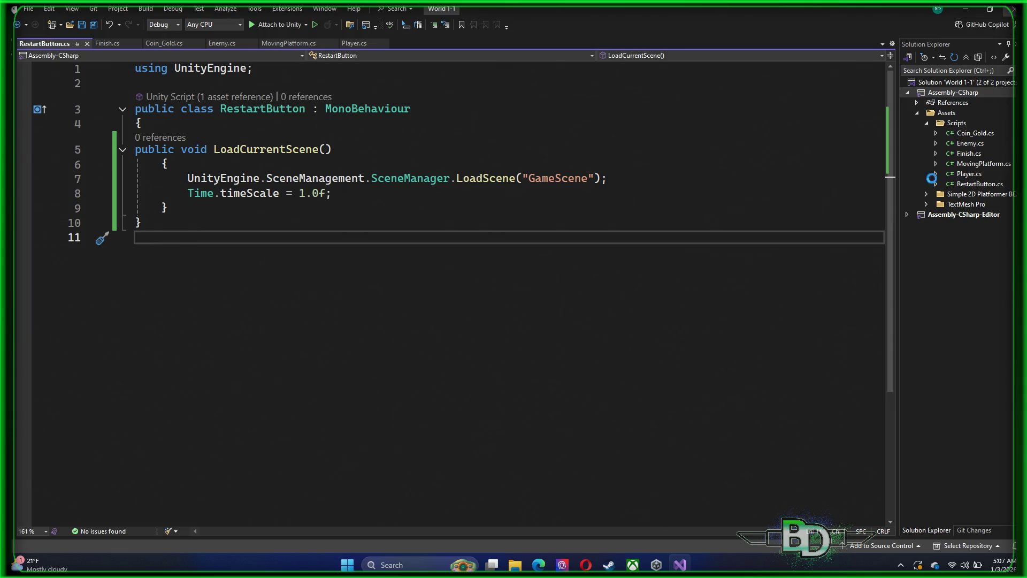
pyautogui.click(663, 564)
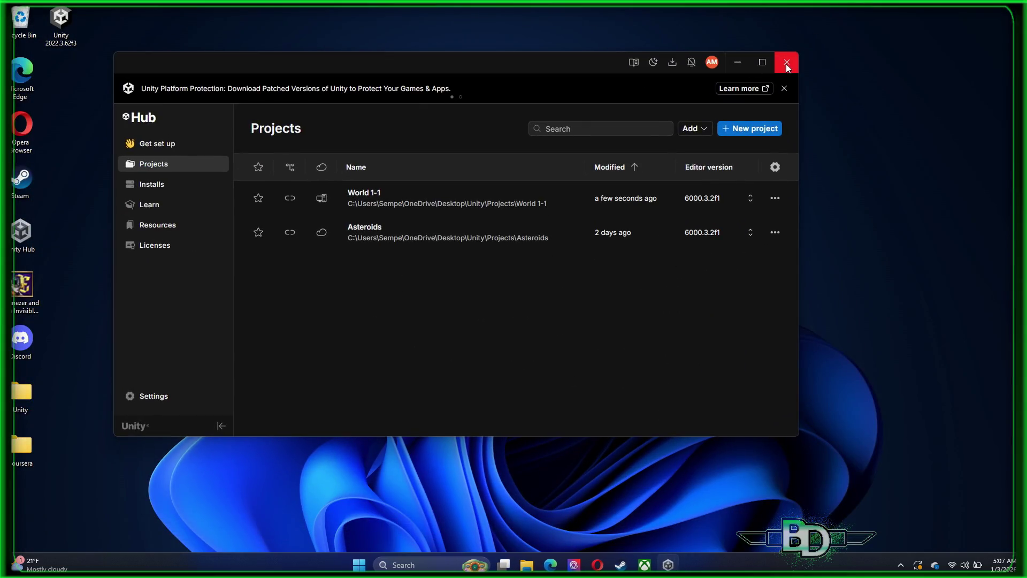
pyautogui.click(785, 63)
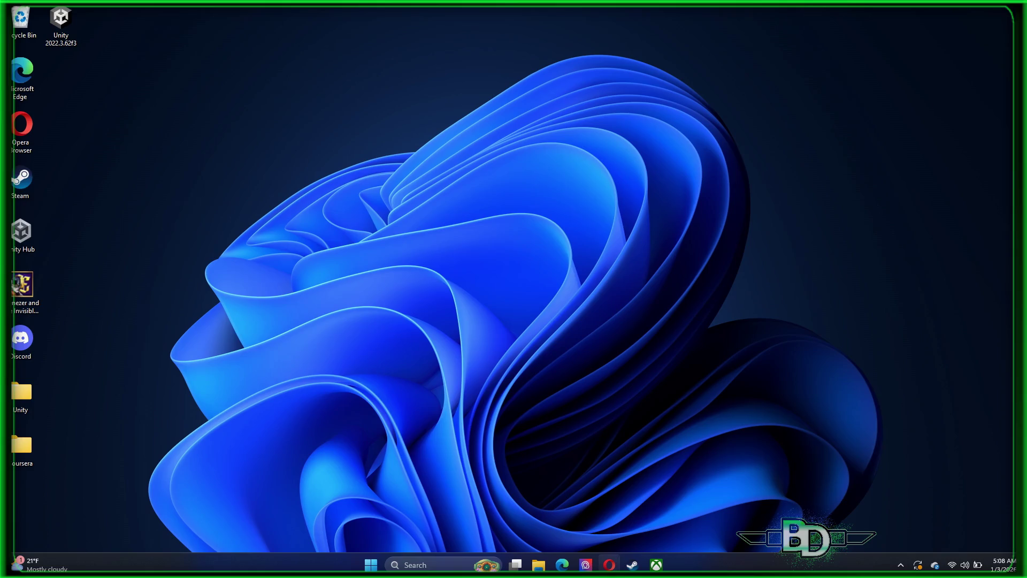
# - Confirm the region, approve the permission prompt, and continue past the installer welcome page
pyautogui.click(548, 317)
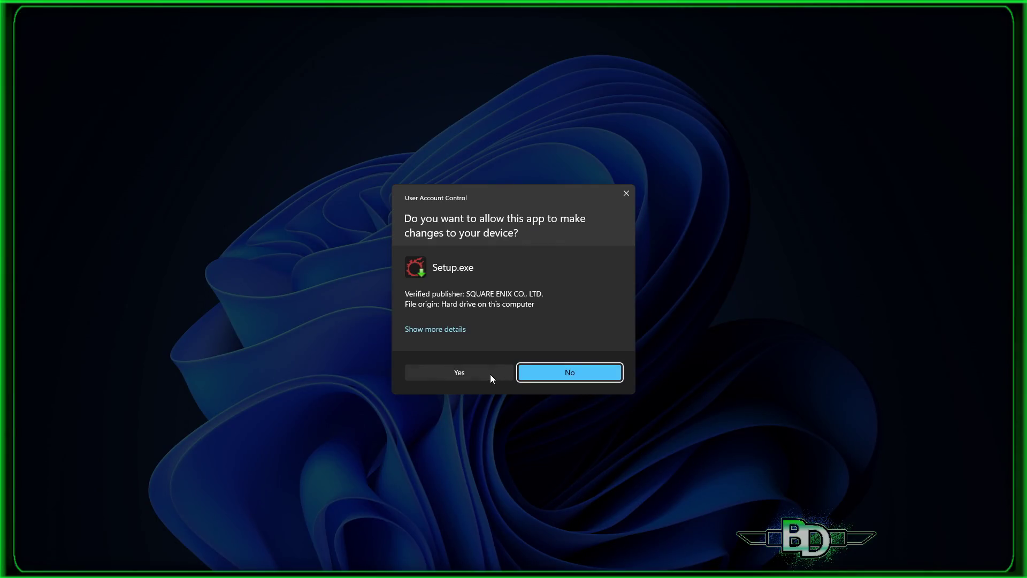
pyautogui.click(490, 374)
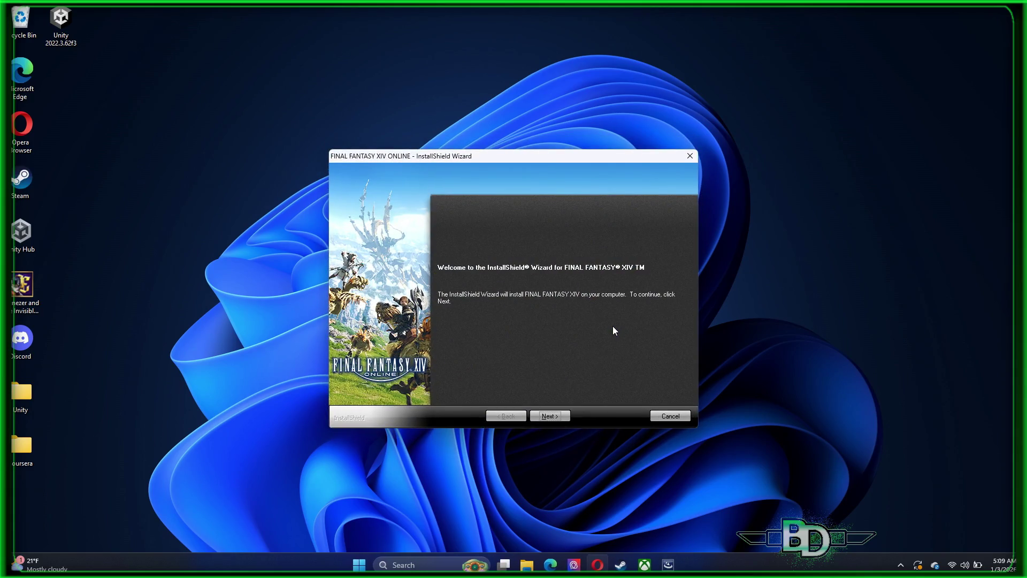
pyautogui.click(561, 416)
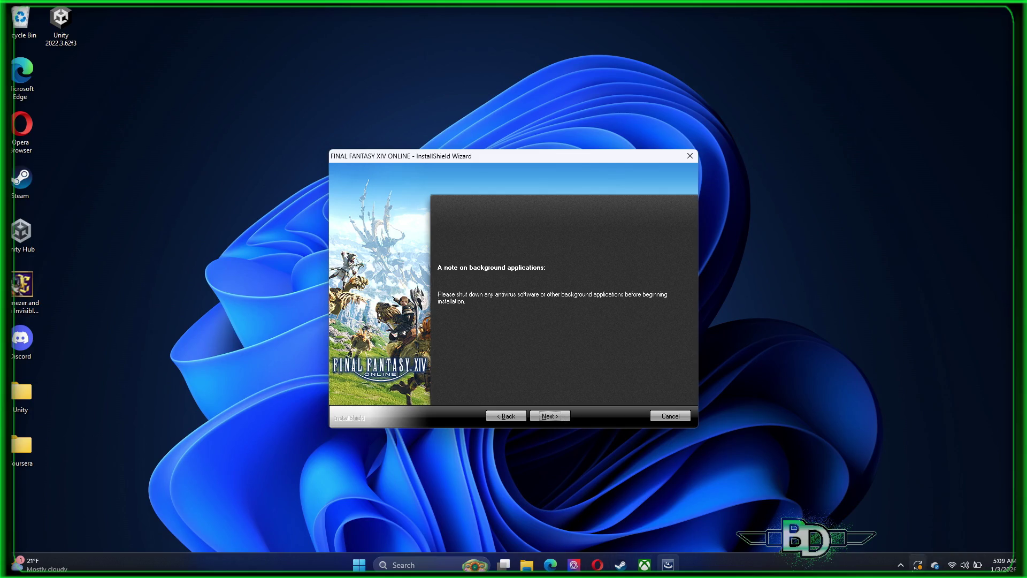
# - Quit Steam and Discord from the system tray before installing
pyautogui.click(900, 565)
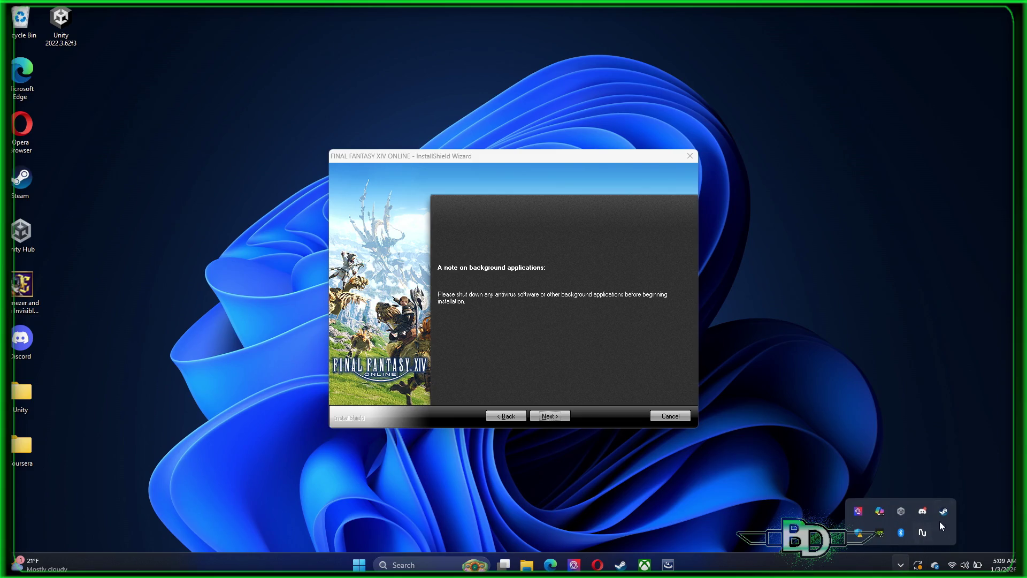
pyautogui.rightClick(943, 518)
pyautogui.click(938, 511)
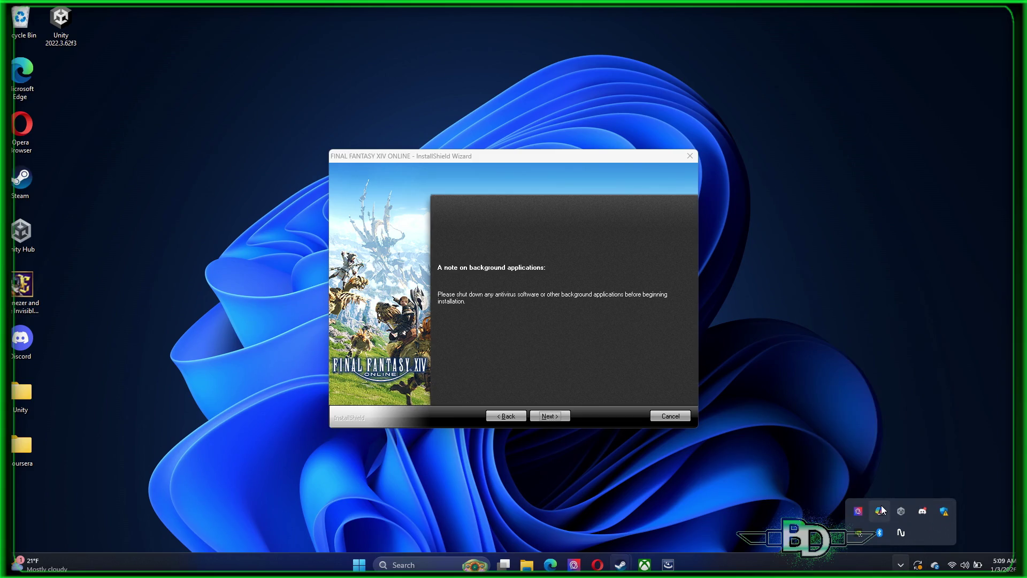
pyautogui.rightClick(926, 513)
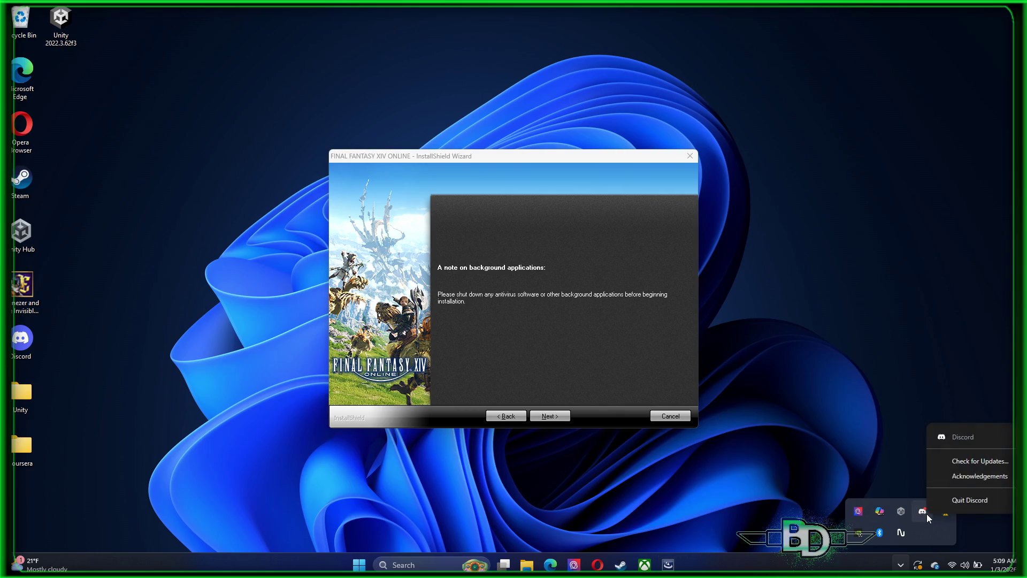
pyautogui.click(945, 505)
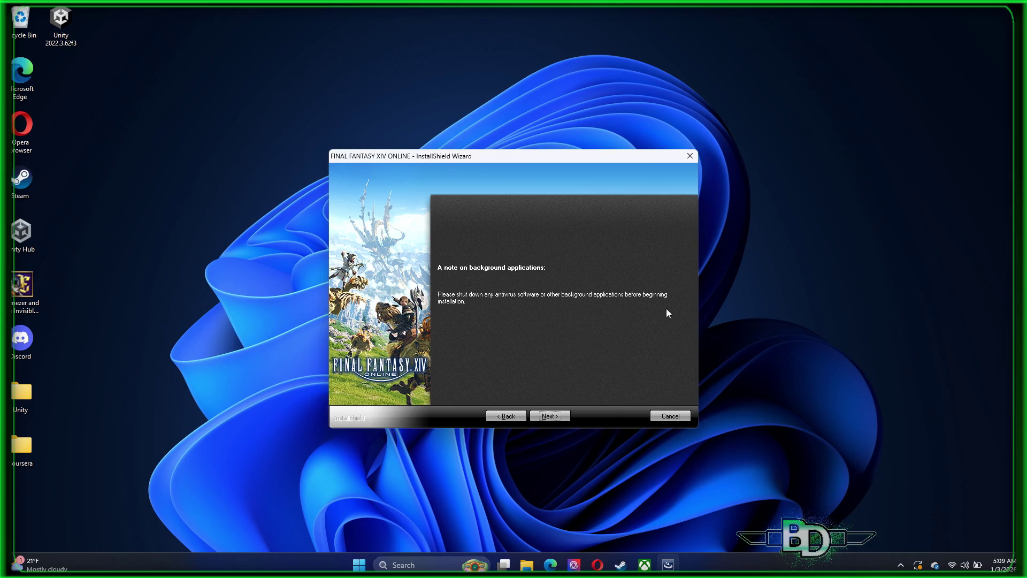
# - Install FINAL FANTASY XIV ONLINE to the default folder with a desktop shortcut
pyautogui.click(551, 420)
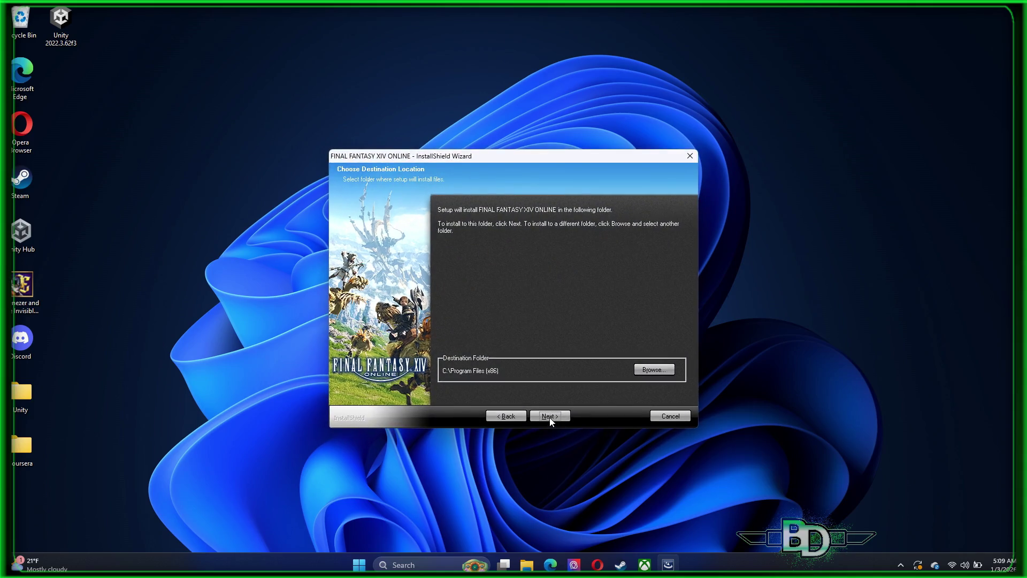
pyautogui.click(643, 368)
pyautogui.click(585, 206)
pyautogui.click(552, 416)
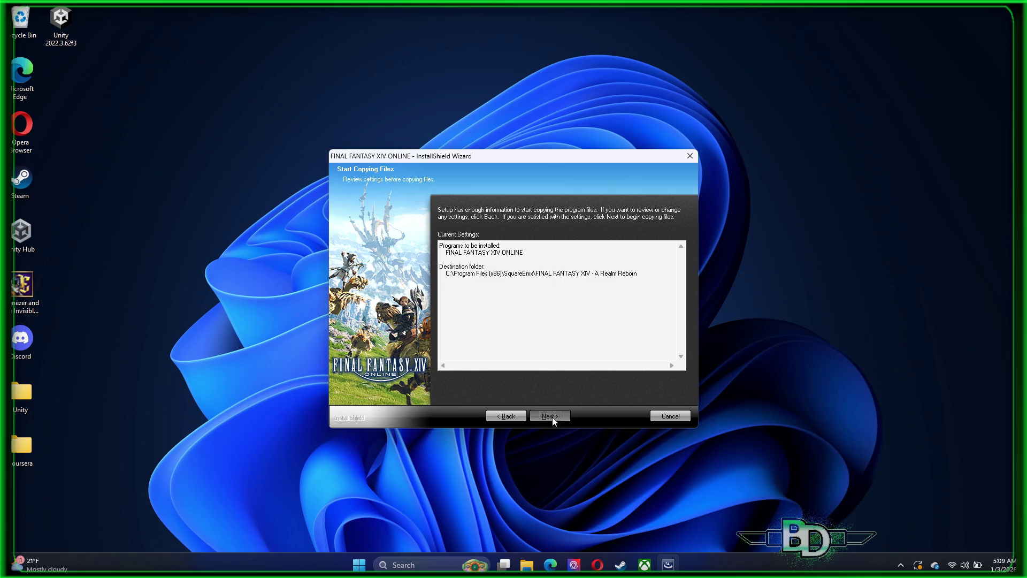
pyautogui.click(552, 417)
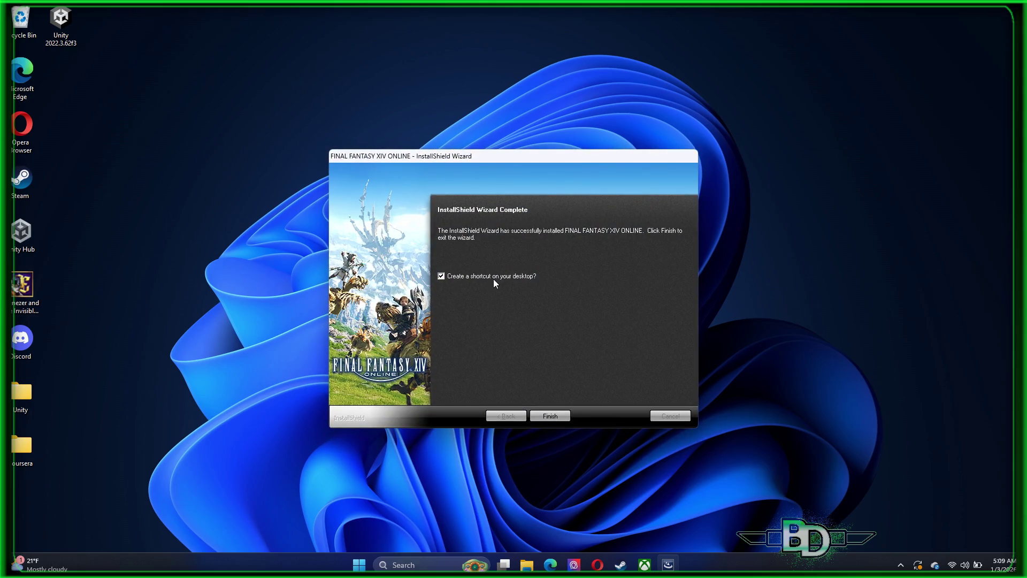
pyautogui.click(551, 416)
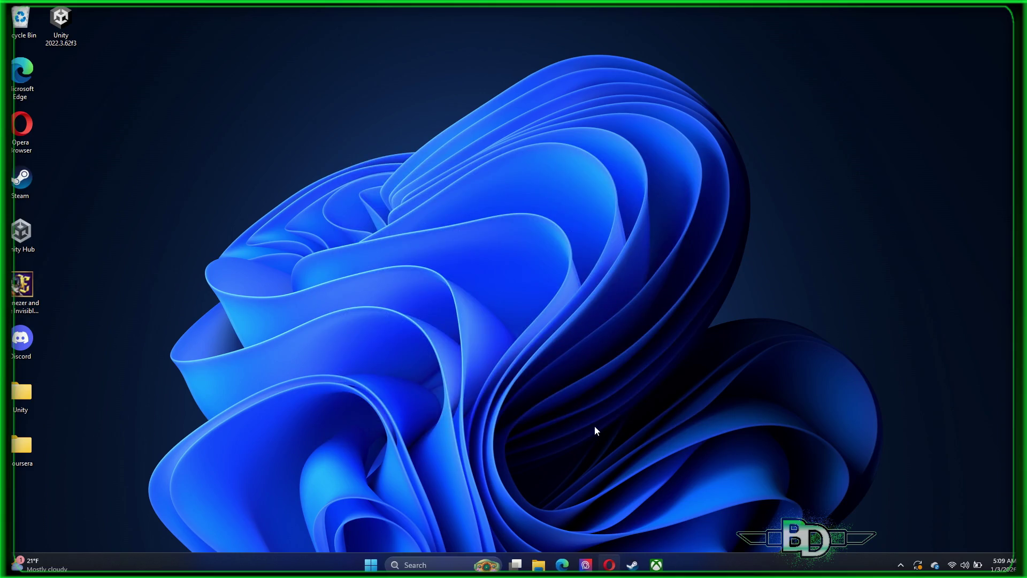
pyautogui.click(27, 503)
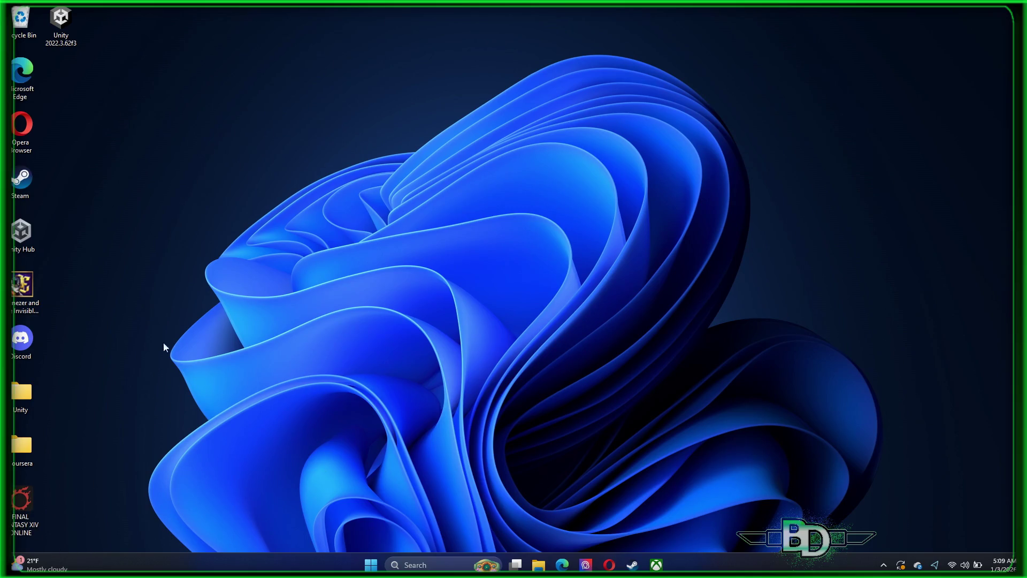
# - Run the FINAL FANTASY XIV desktop shortcut as administrator and approve the UAC prompt
pyautogui.rightClick(17, 512)
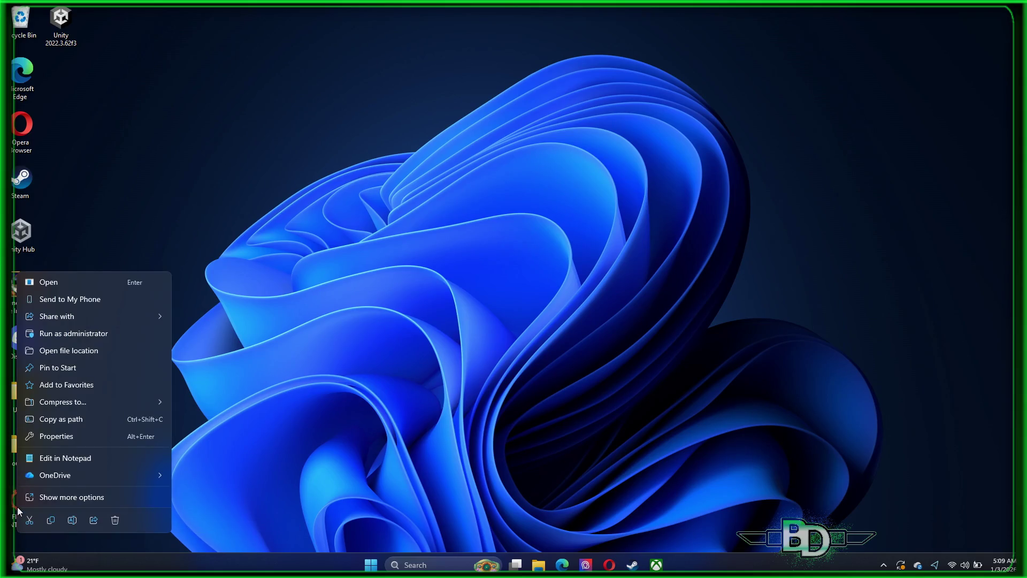
pyautogui.click(98, 332)
pyautogui.click(471, 370)
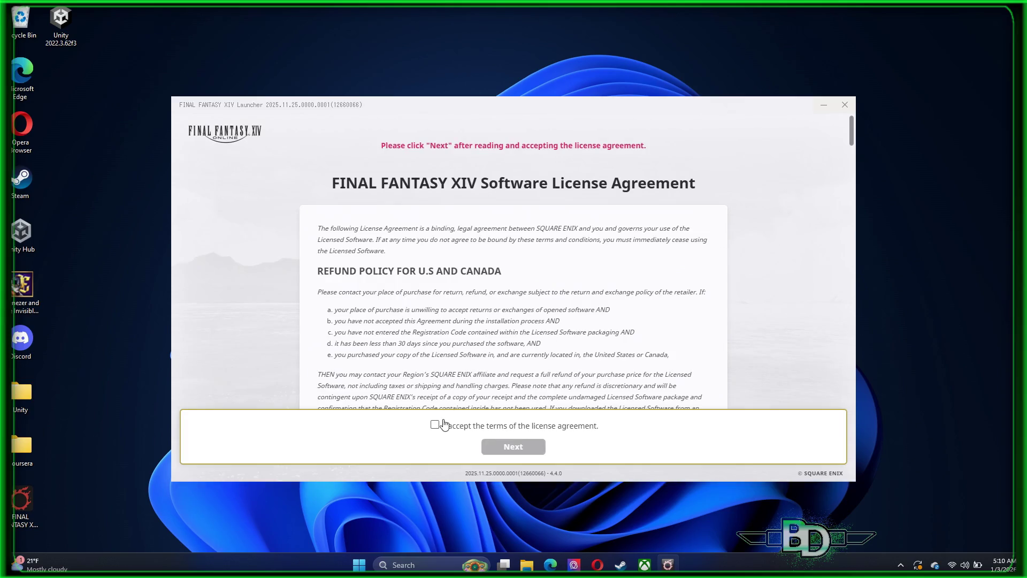
# - Accept the FINAL FANTASY XIV license agreement, continue, then close the Mog Station login page
pyautogui.click(443, 424)
pyautogui.click(515, 450)
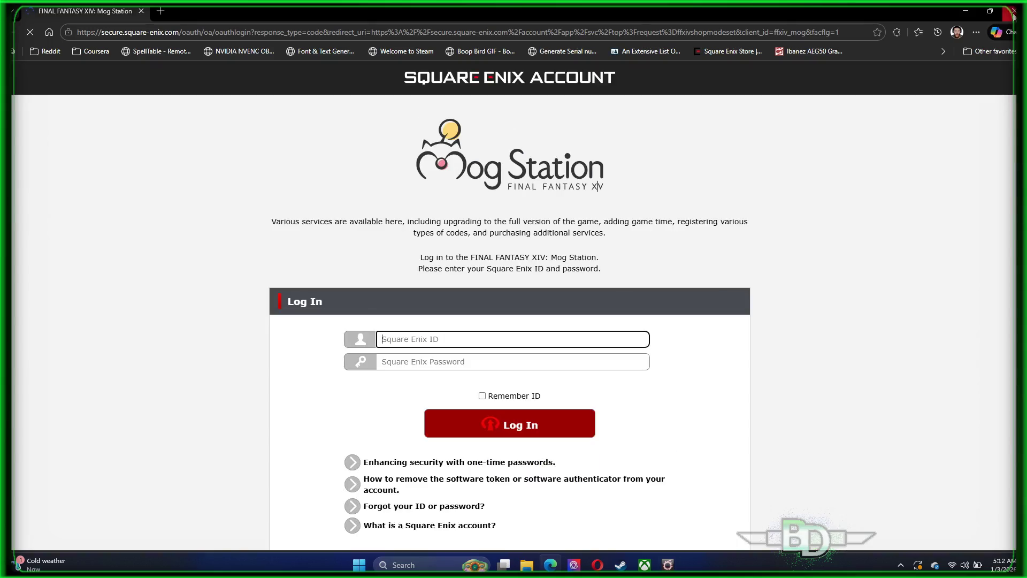
pyautogui.click(1013, 11)
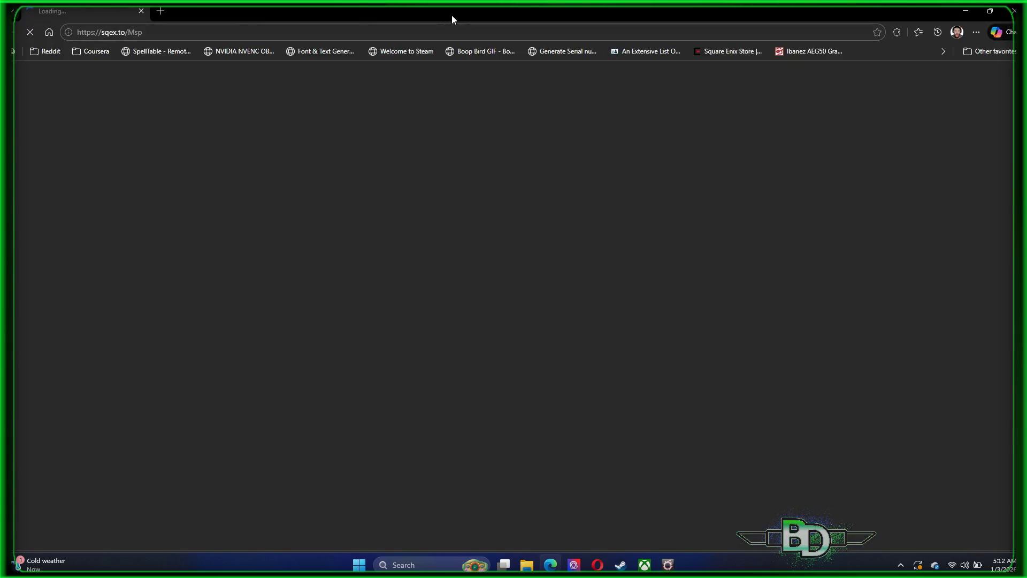
# - Close the Edge window showing the Mog Station login with Ctrl+W
pyautogui.hotkey('ctrl', 'w')
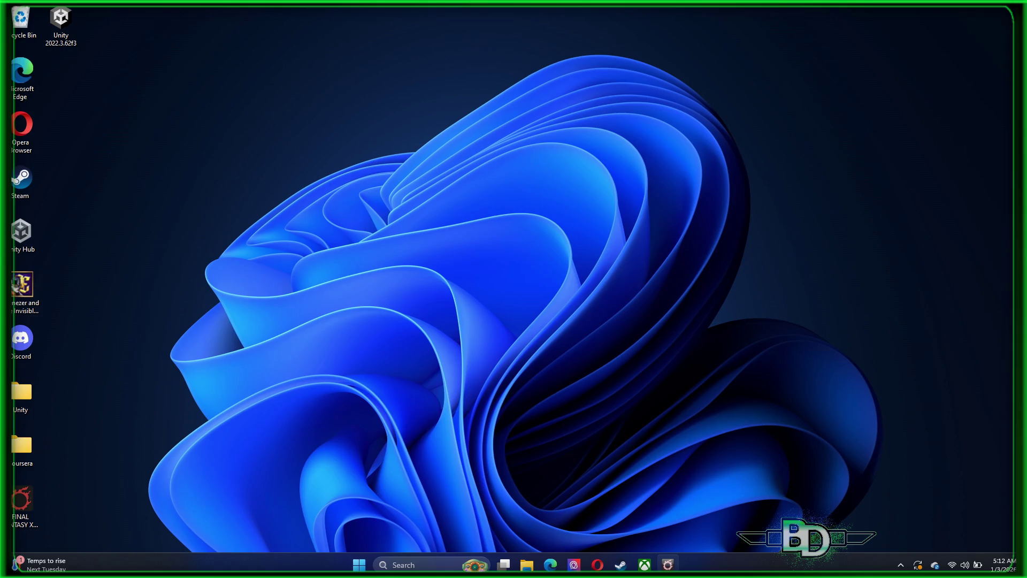
# - Restore the FFXIV launcher from the taskbar and centre it while the update downloads
pyautogui.click(668, 564)
pyautogui.moveTo(832, 245)
pyautogui.mouseDown()
pyautogui.moveTo(549, 15)
pyautogui.moveTo(652, 126)
pyautogui.moveTo(657, 111)
pyautogui.mouseUp()
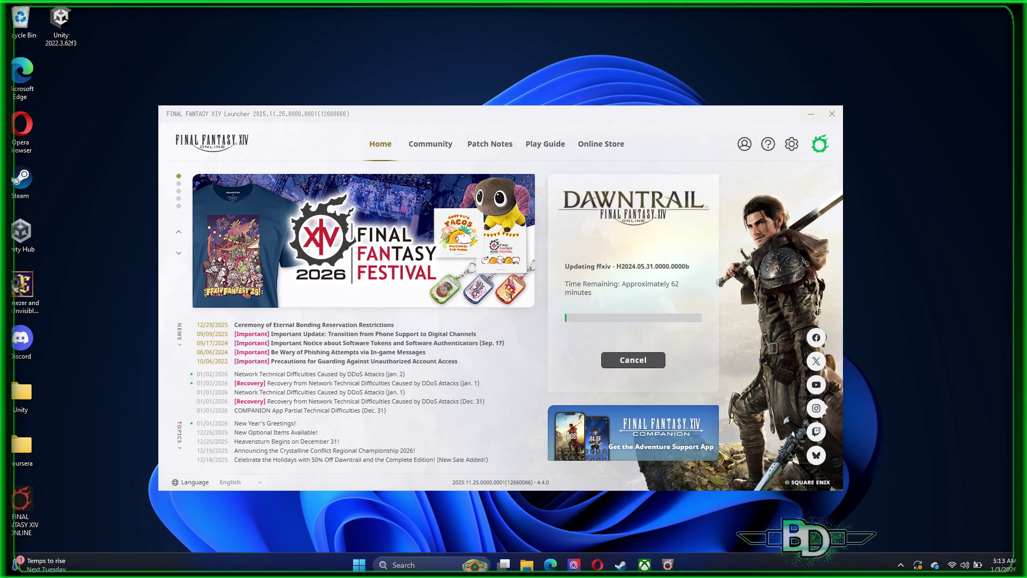
pyautogui.press('super+i')
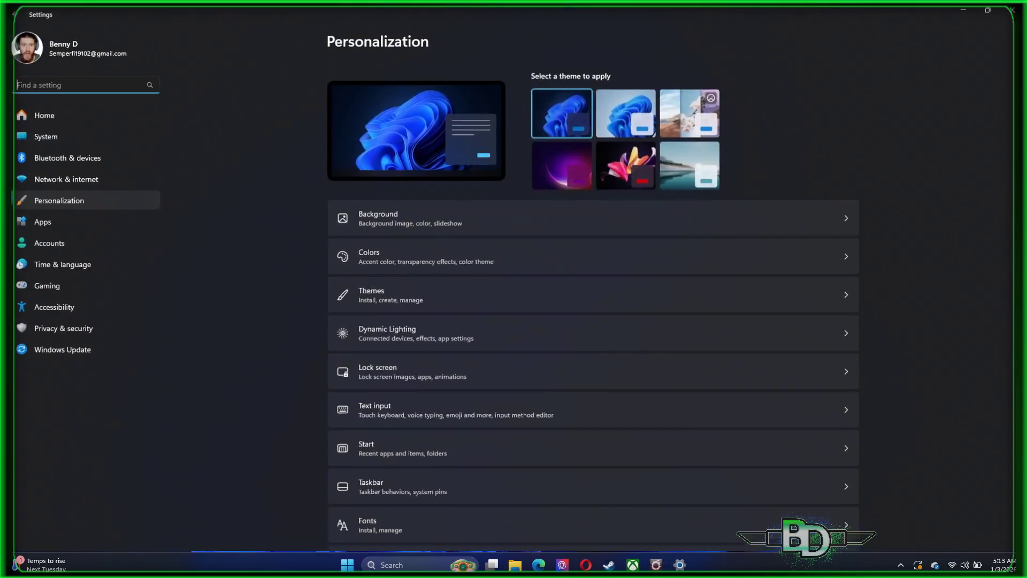
# - Take Windows Settings out of full screen and dismiss it, returning to the updating launcher
pyautogui.moveTo(615, 11); pyautogui.dragTo(527, 297)
pyautogui.press('super+Down')
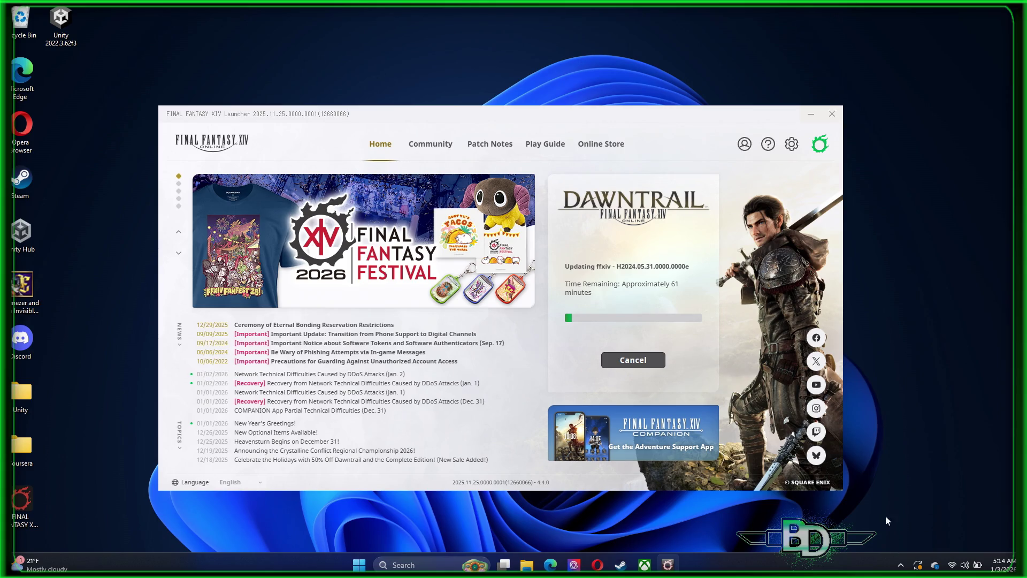
# - Nudge the FFXIV launcher window slightly while the update finishes and the game starts
pyautogui.moveTo(557, 118); pyautogui.dragTo(562, 126)
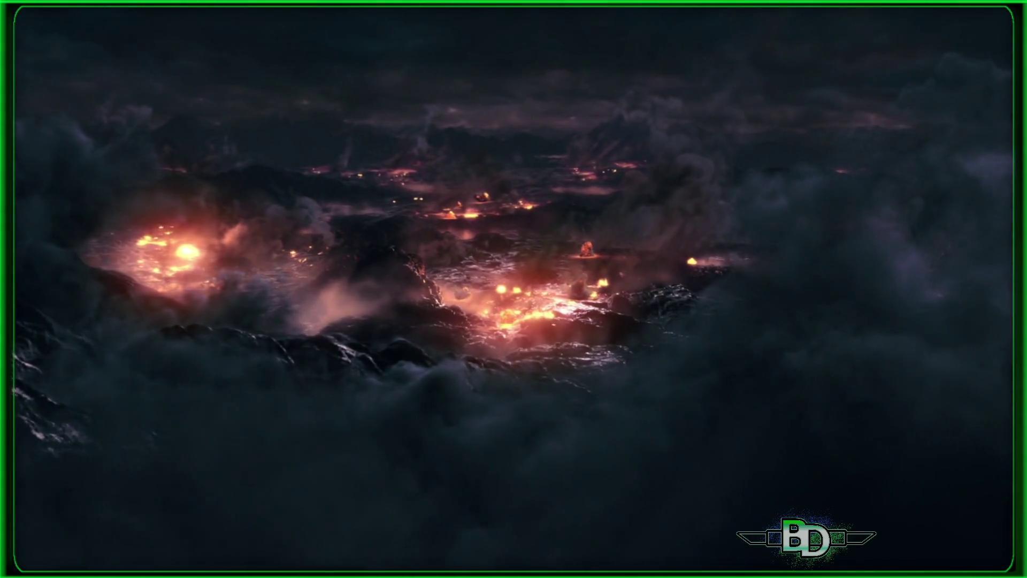
# - Skip the volcanic opening cinematic with Escape
pyautogui.press('Escape')
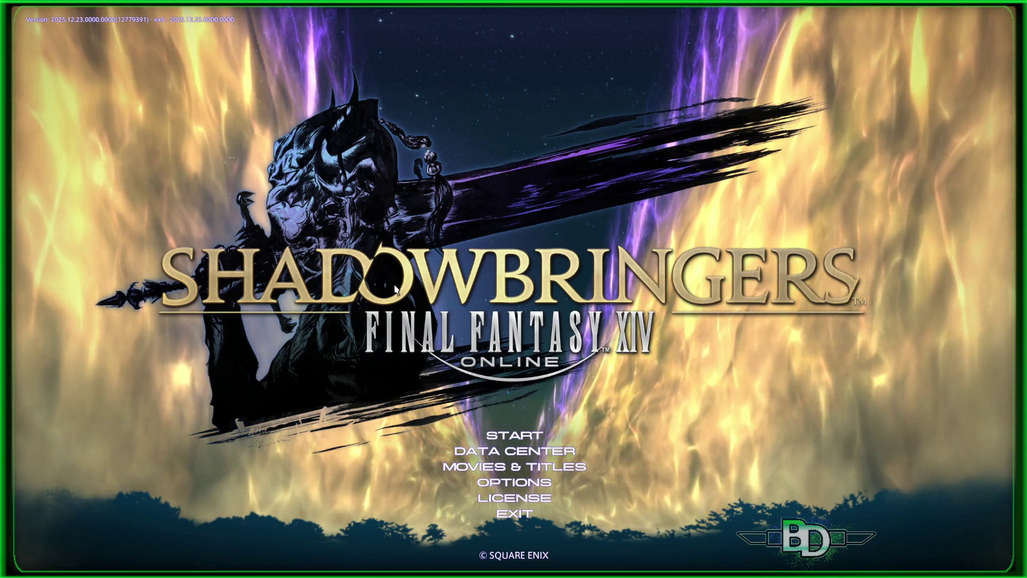
# - Choose Start on the Shadowbringers title screen to connect to the data center
pyautogui.click(523, 436)
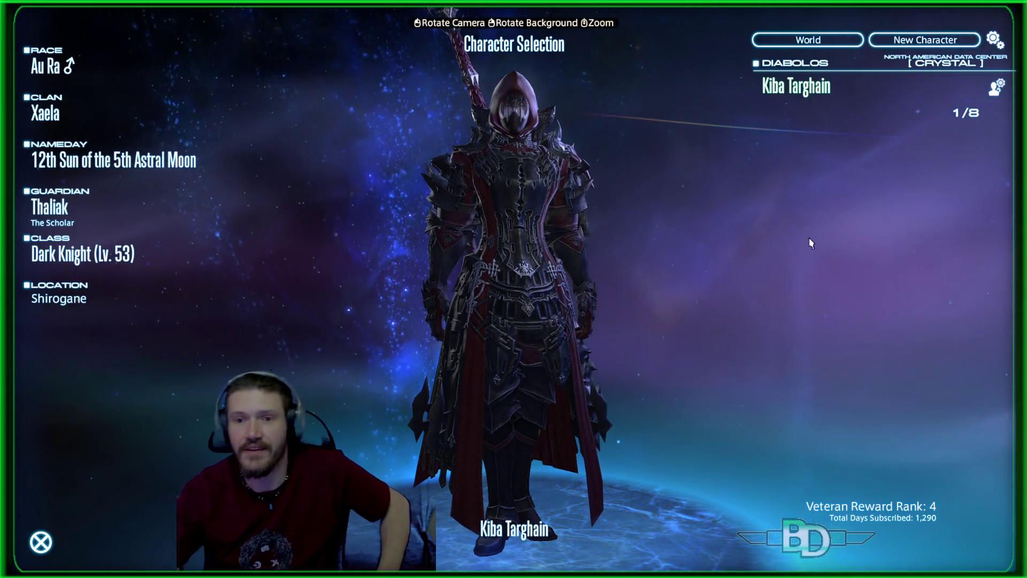
# - Pick the Lv. 53 Au Ra Dark Knight on Diabolos and confirm logging in
pyautogui.doubleClick(796, 87)
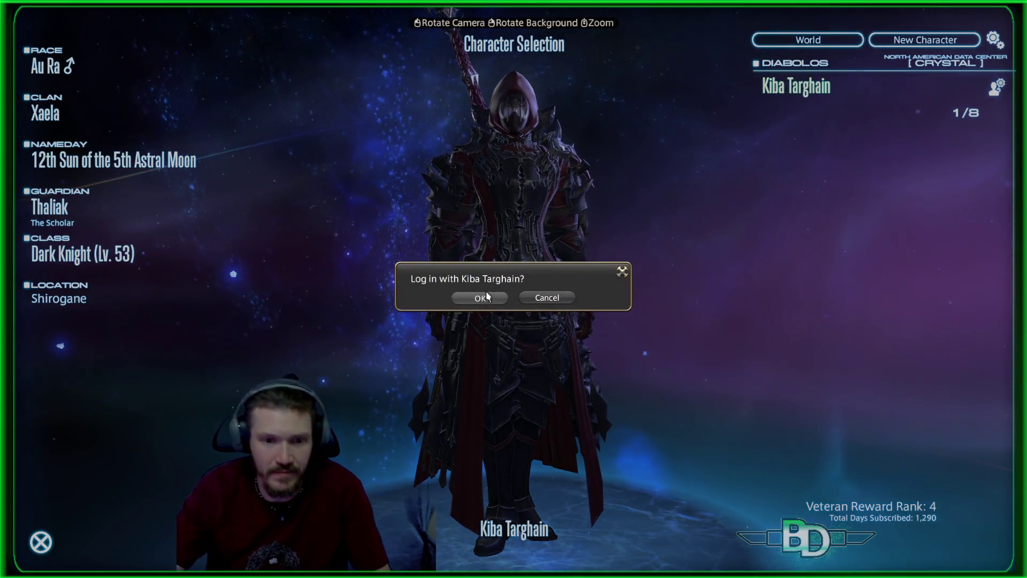
pyautogui.click(488, 297)
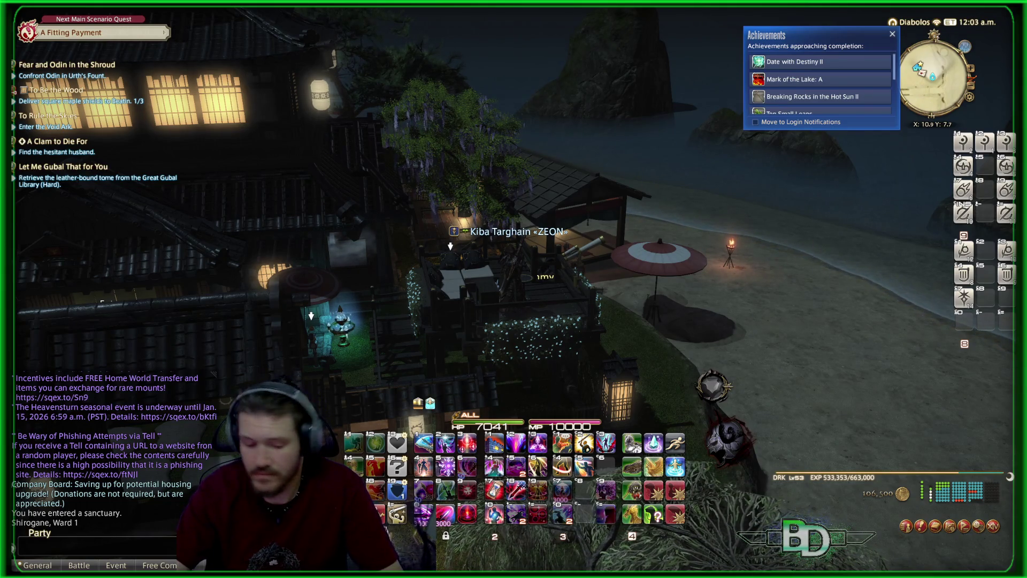
pyautogui.press('Left')
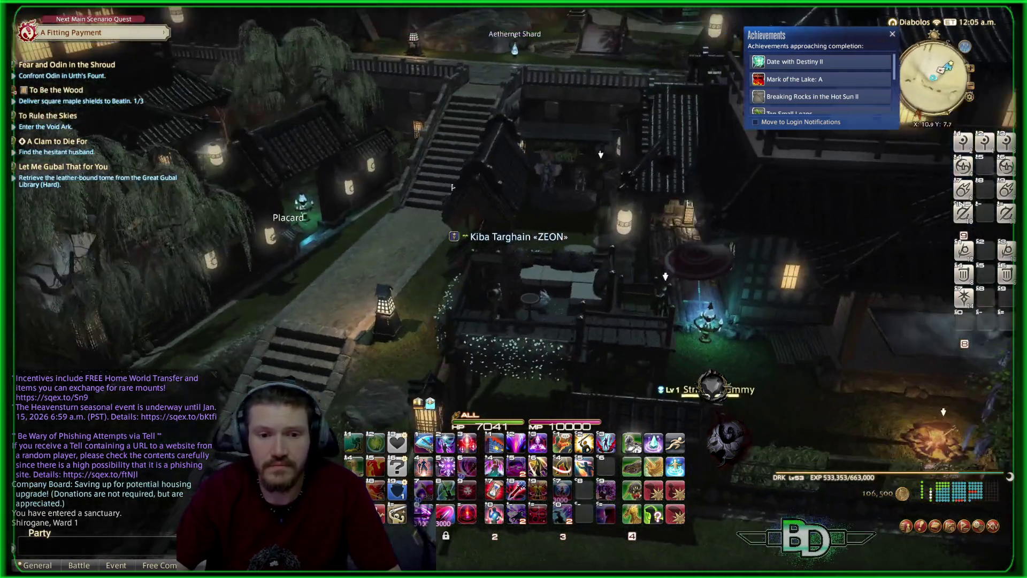
pyautogui.moveTo(452, 187); pyautogui.dragTo(755, 298)
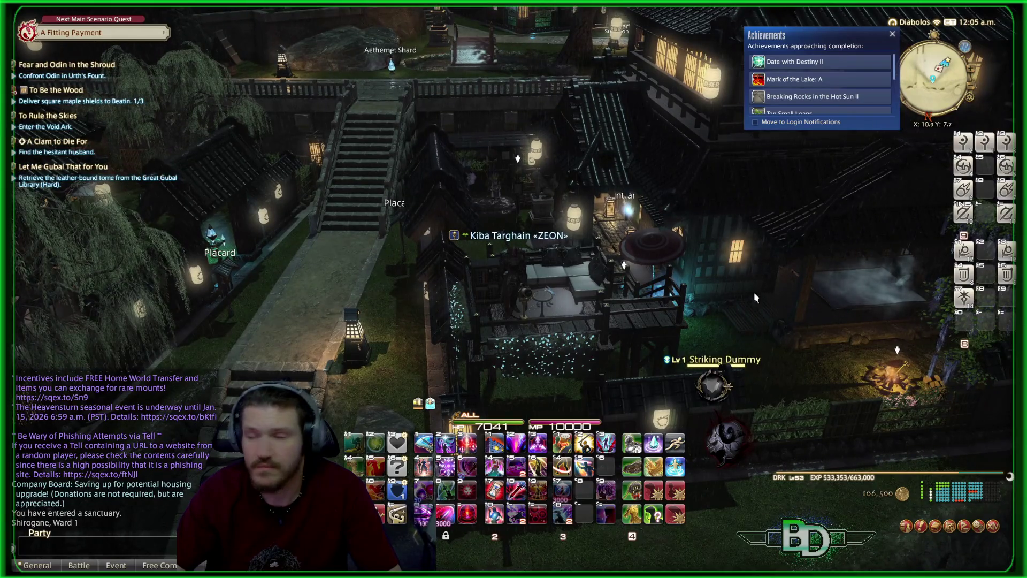
pyautogui.moveTo(771, 256)
pyautogui.mouseDown()
pyautogui.moveTo(917, 262)
pyautogui.moveTo(896, 165)
pyautogui.mouseUp()
pyautogui.moveTo(740, 244)
pyautogui.mouseDown()
pyautogui.moveTo(797, 222)
pyautogui.moveTo(615, 247)
pyautogui.mouseUp()
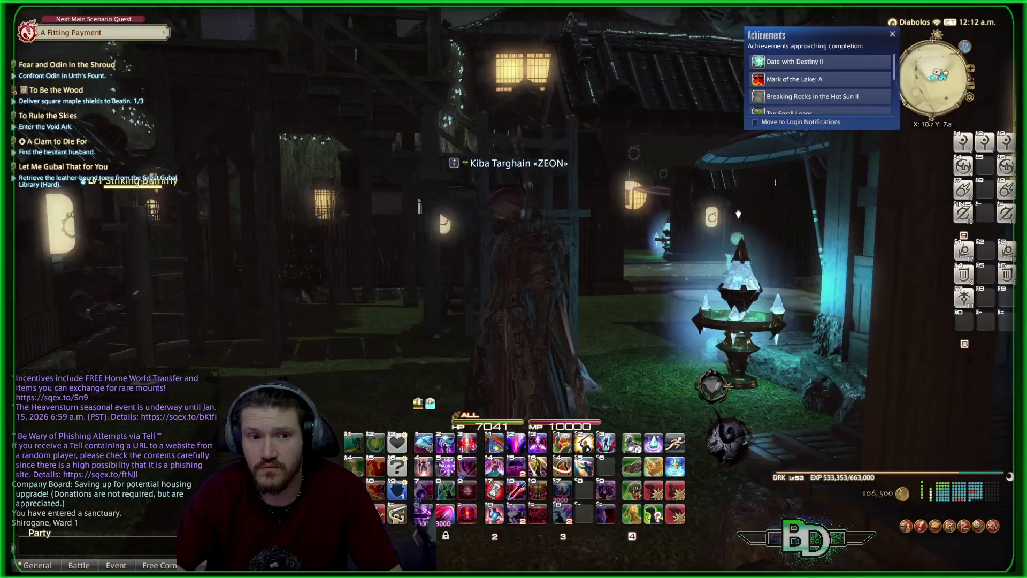
pyautogui.moveTo(679, 205); pyautogui.dragTo(653, 299)
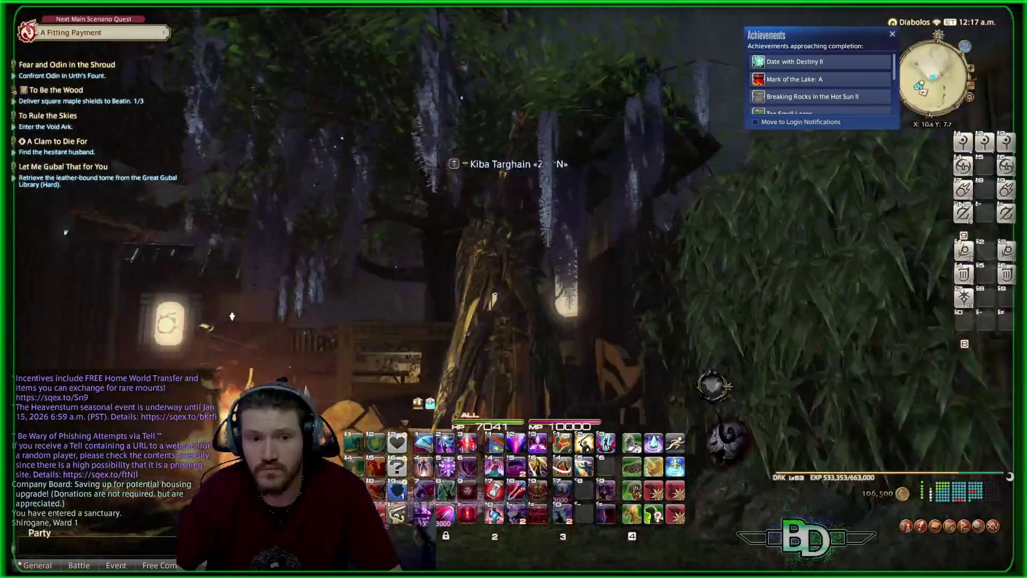
pyautogui.moveTo(653, 299); pyautogui.dragTo(640, 346)
pyautogui.moveTo(521, 370)
pyautogui.mouseDown()
pyautogui.moveTo(463, 91)
pyautogui.moveTo(489, 102)
pyautogui.mouseUp()
pyautogui.moveTo(460, 165)
pyautogui.mouseDown()
pyautogui.moveTo(727, 46)
pyautogui.moveTo(605, 164)
pyautogui.moveTo(632, 144)
pyautogui.moveTo(562, 128)
pyautogui.moveTo(627, 171)
pyautogui.moveTo(253, 21)
pyautogui.mouseUp()
pyautogui.moveTo(513, 366)
pyautogui.mouseDown()
pyautogui.moveTo(436, 328)
pyautogui.moveTo(488, 287)
pyautogui.mouseUp()
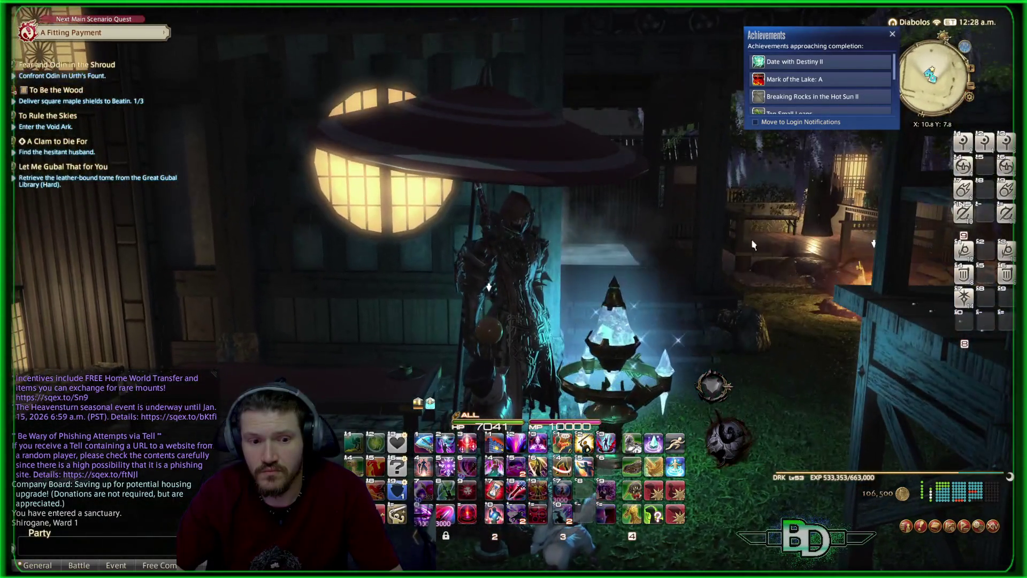
# - Enter Layout Mode for the garden's Outdoor Furnishings through Social > Housing
pyautogui.click(993, 526)
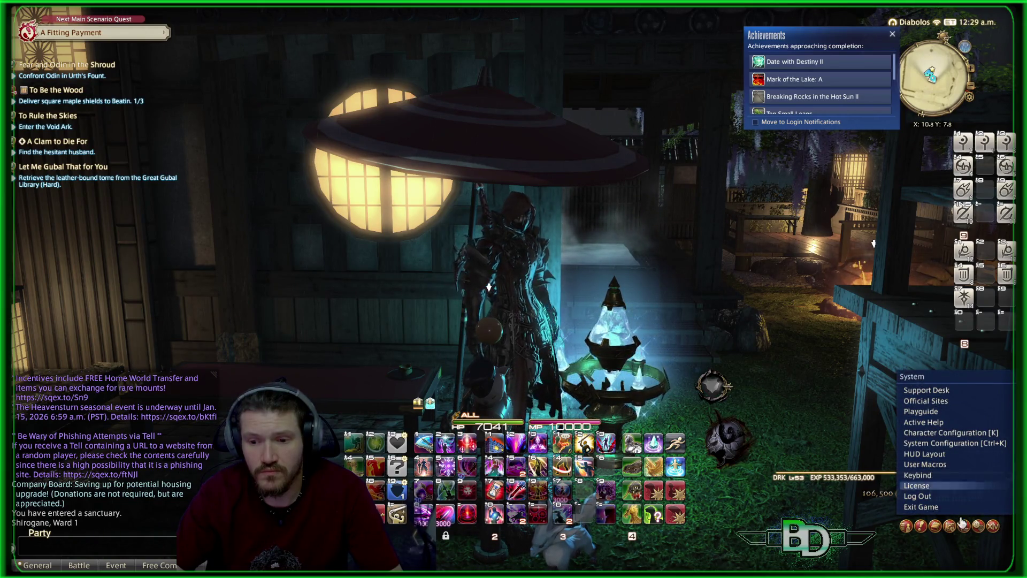
pyautogui.click(964, 526)
pyautogui.click(950, 411)
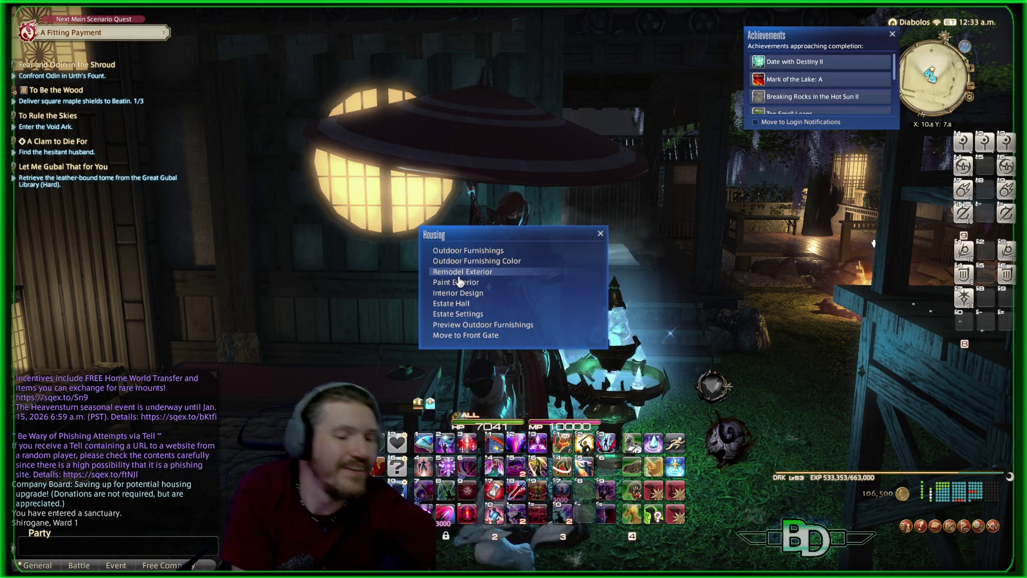
pyautogui.click(497, 250)
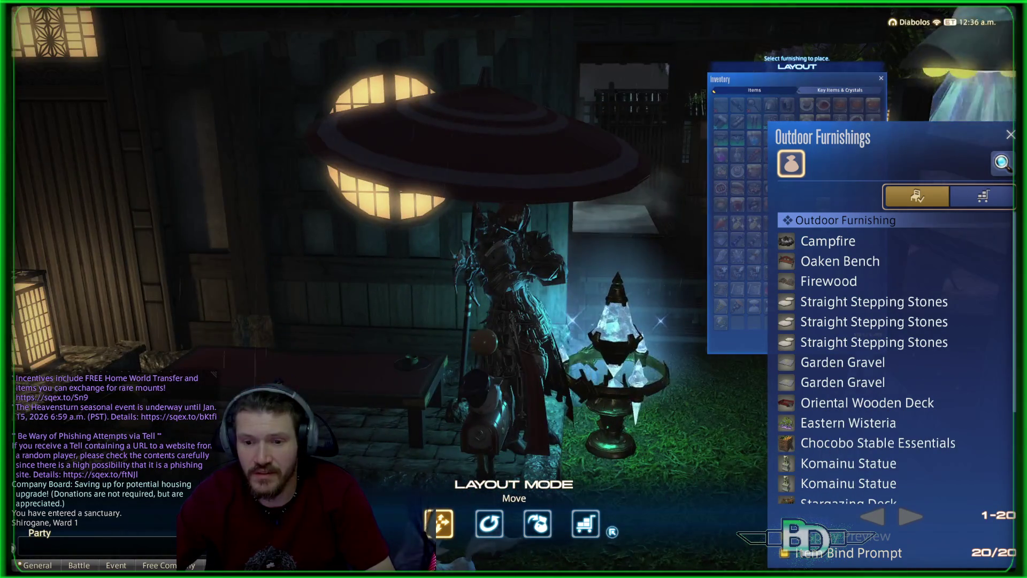
pyautogui.moveTo(808, 406)
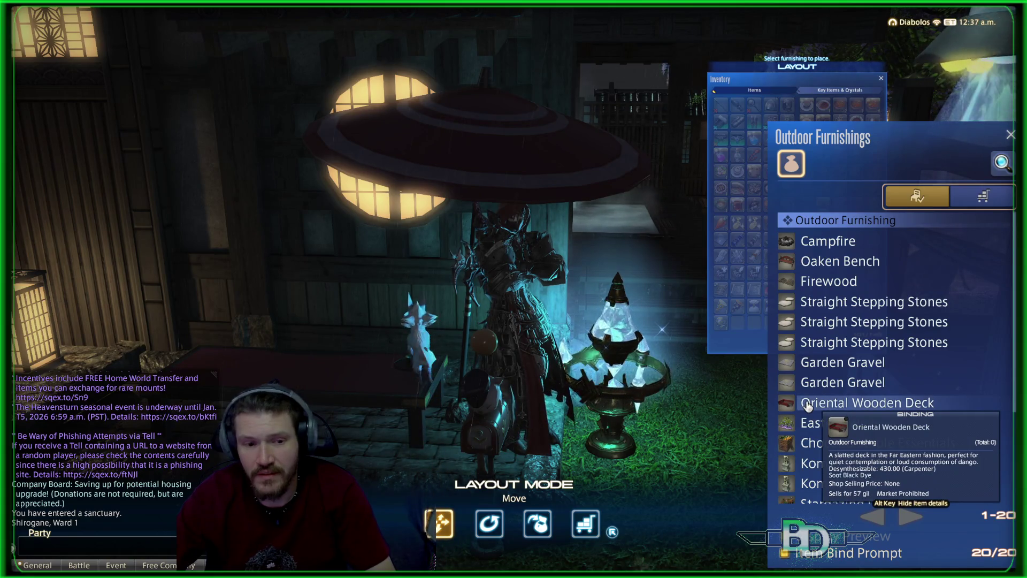
pyautogui.scroll(-6, 811, 404)
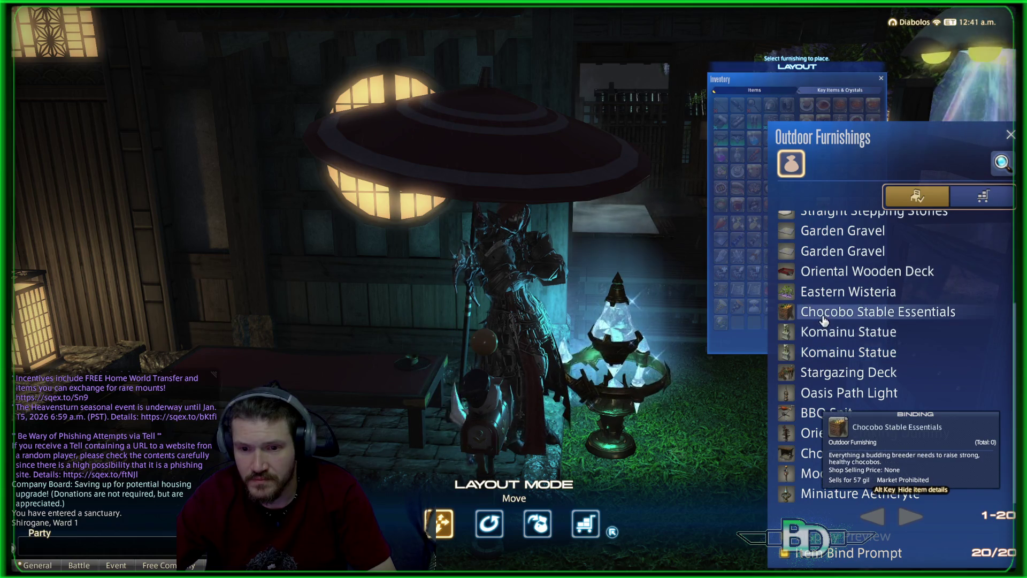
pyautogui.scroll(7, 811, 310)
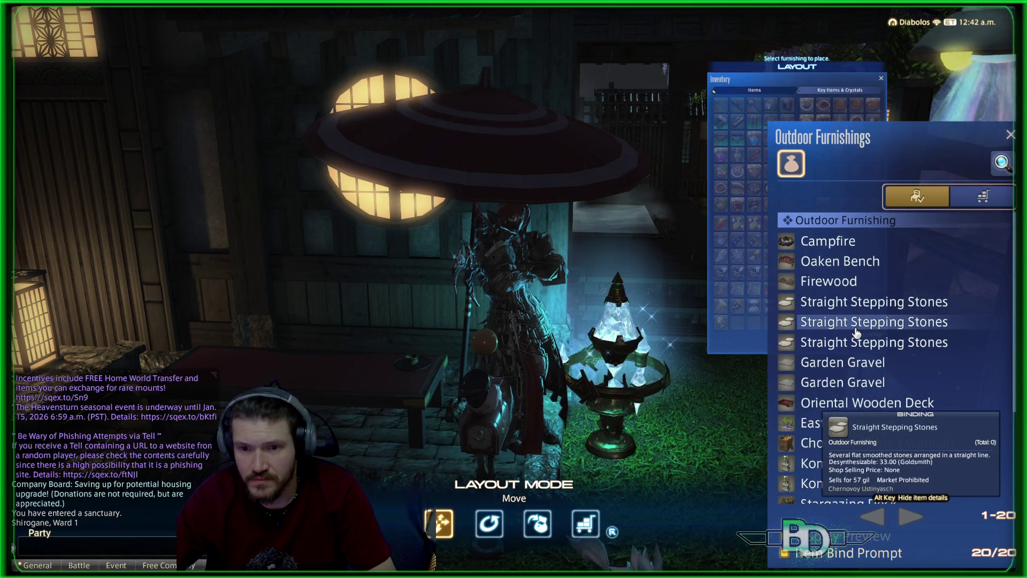
pyautogui.moveTo(659, 399)
pyautogui.mouseDown()
pyautogui.moveTo(572, 374)
pyautogui.moveTo(351, 442)
pyautogui.moveTo(631, 425)
pyautogui.moveTo(669, 391)
pyautogui.moveTo(609, 404)
pyautogui.mouseUp()
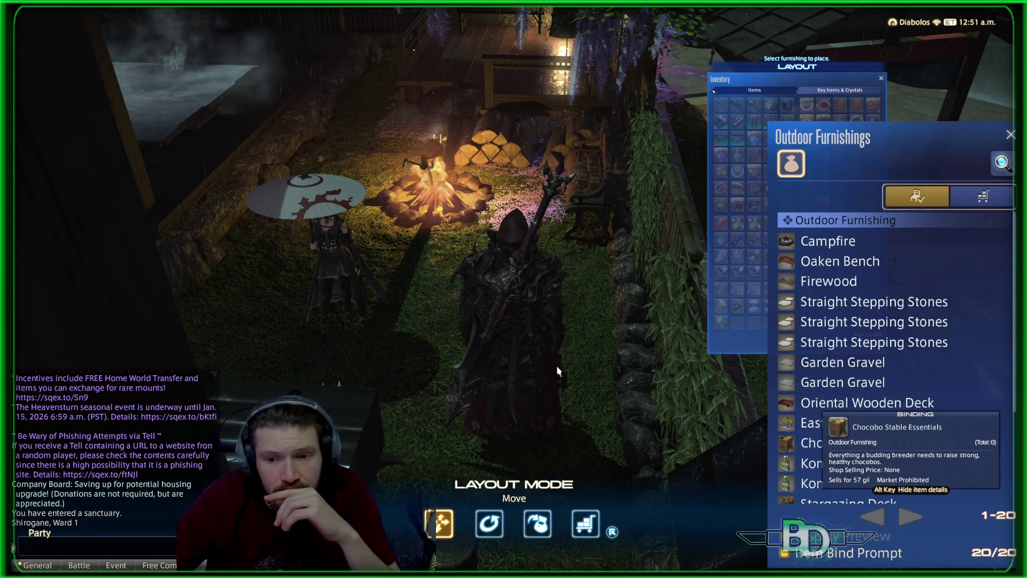
pyautogui.moveTo(582, 320)
pyautogui.mouseDown()
pyautogui.moveTo(481, 326)
pyautogui.moveTo(433, 281)
pyautogui.mouseUp()
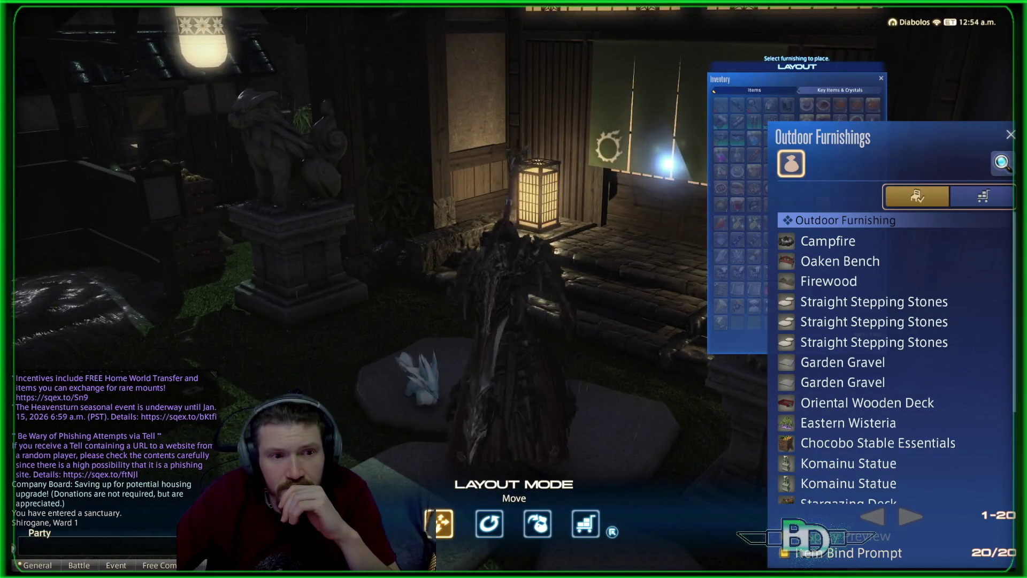
pyautogui.press('w')
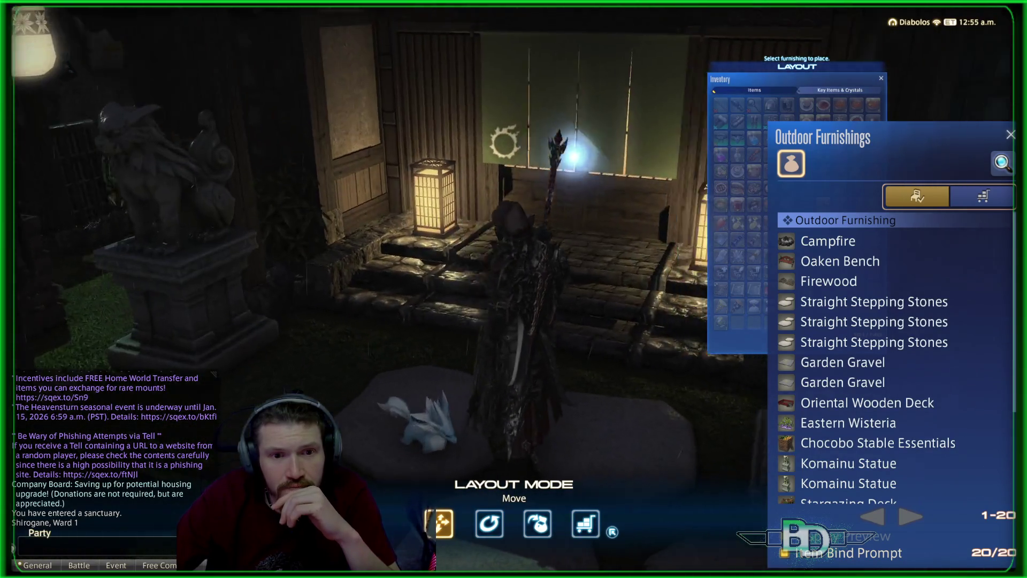
pyautogui.press('s')
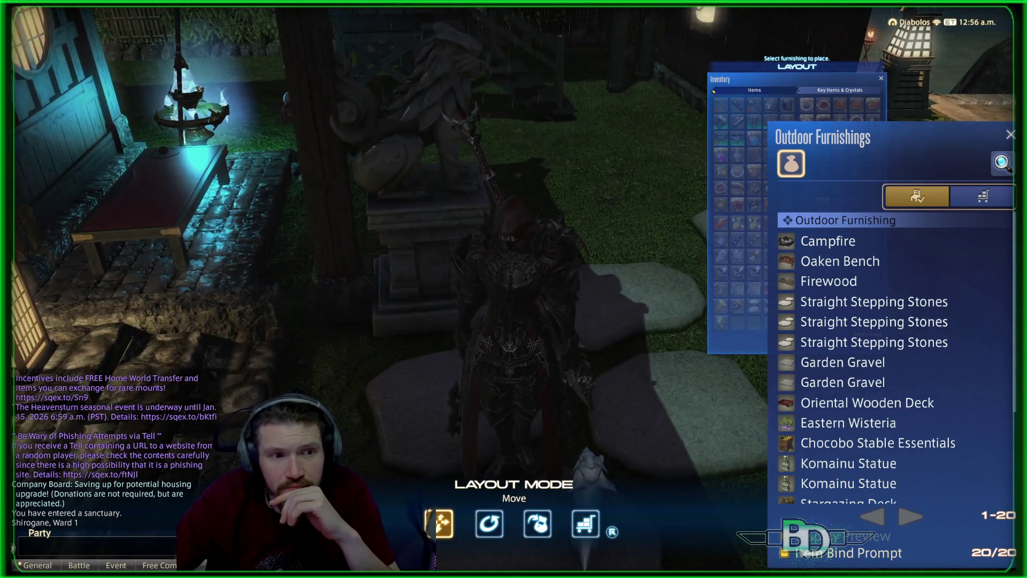
pyautogui.press('w')
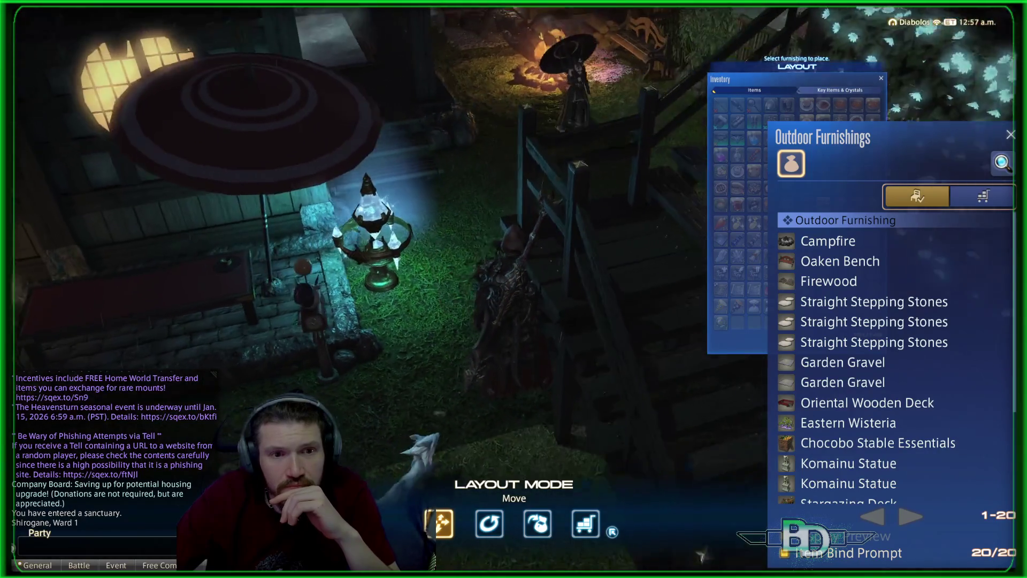
pyautogui.press('w')
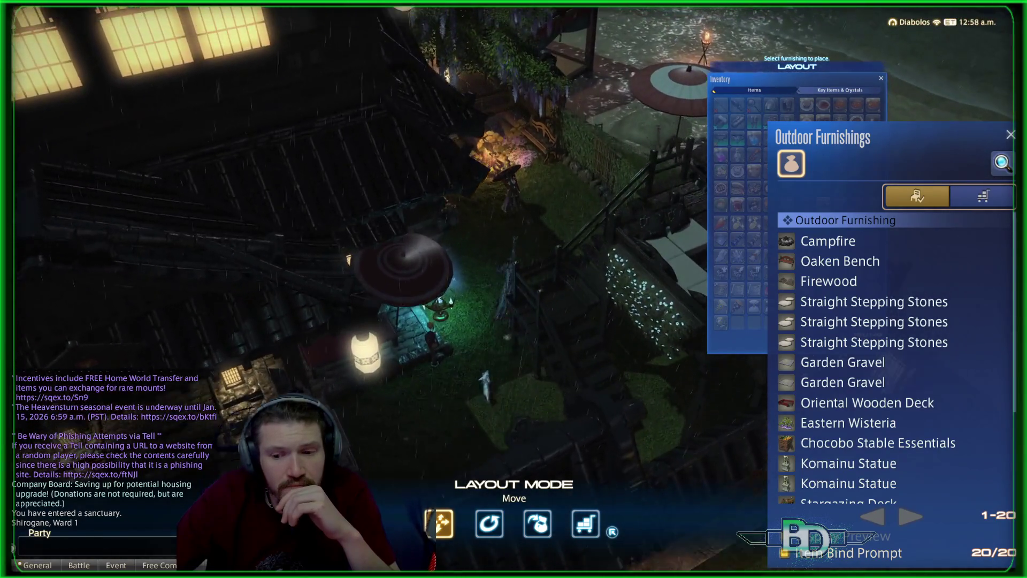
pyautogui.press('w')
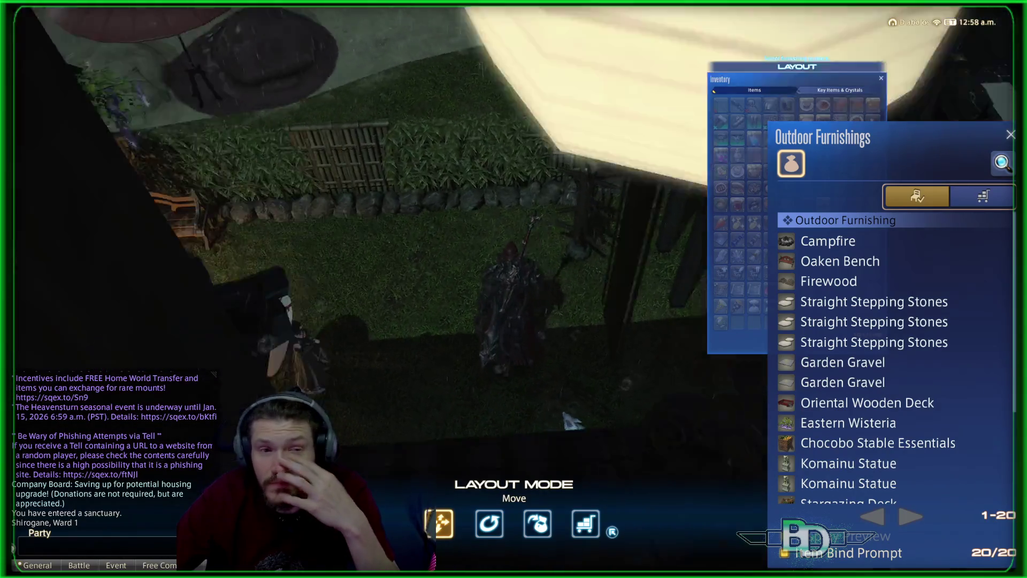
pyautogui.press('w')
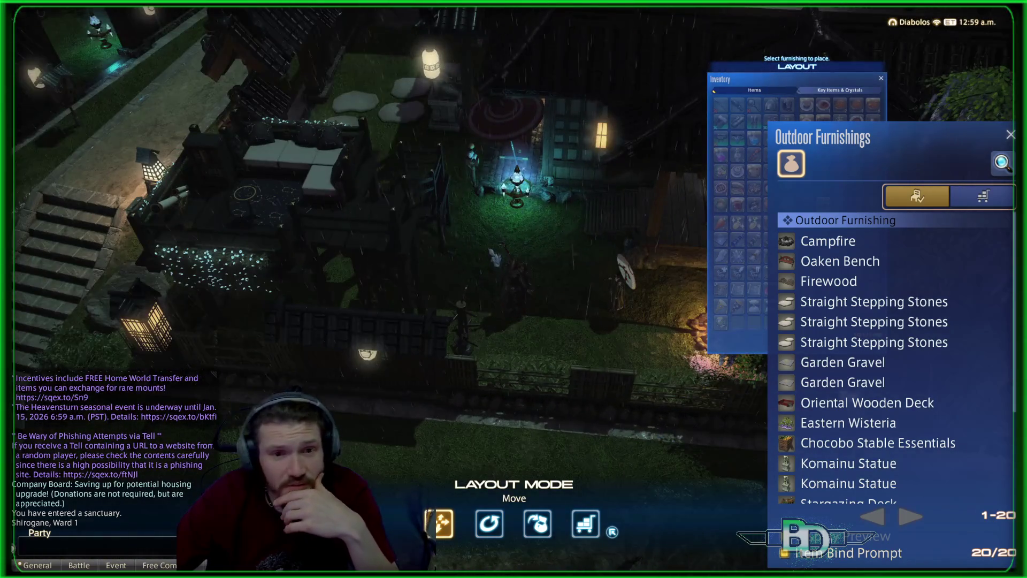
# - Select and set the Miniature Aetheryte in its garden spot, then exit Layout Mode
pyautogui.press('Up')
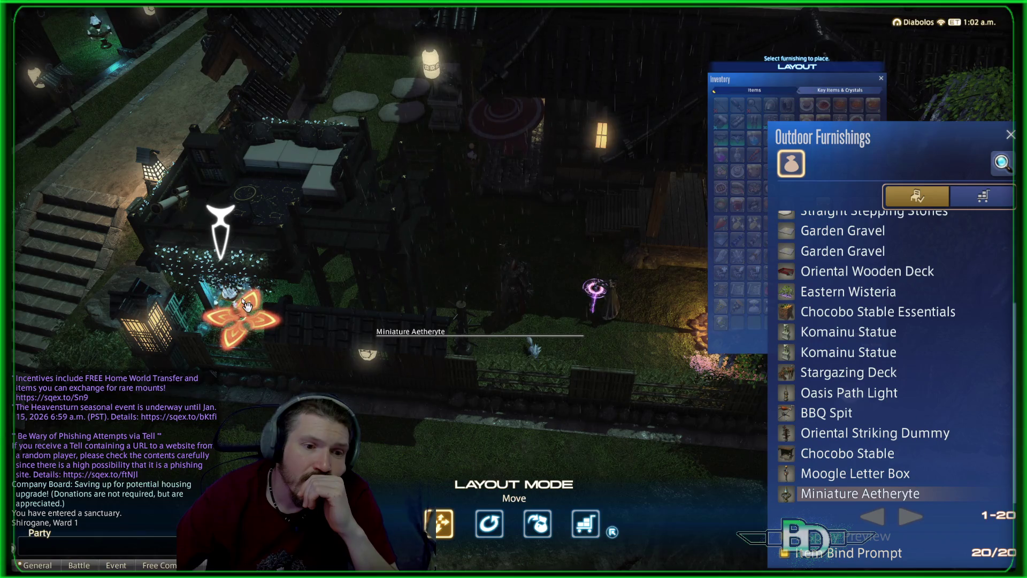
pyautogui.click(226, 230)
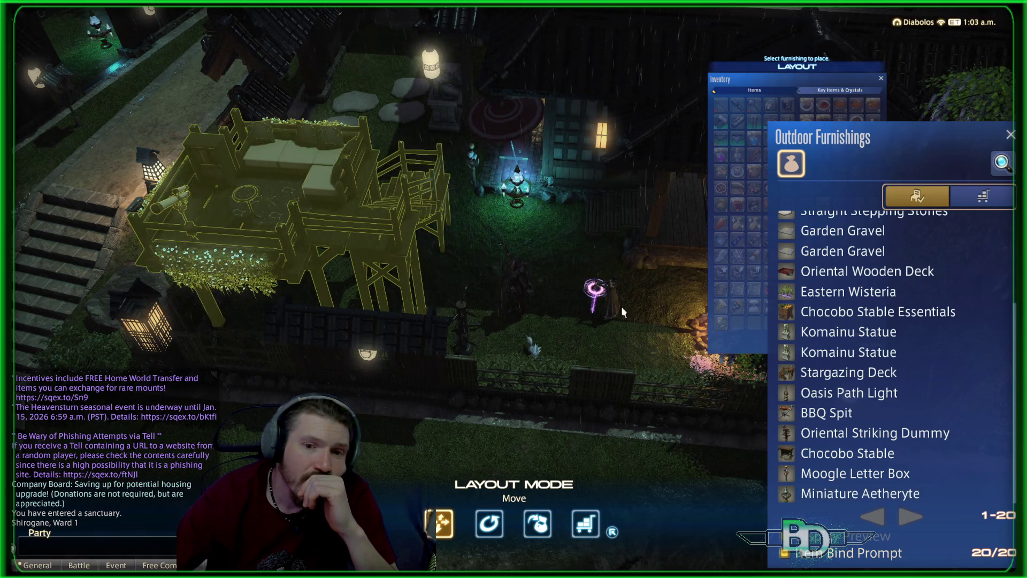
pyautogui.moveTo(550, 241)
pyautogui.mouseDown()
pyautogui.moveTo(556, 423)
pyautogui.moveTo(560, 275)
pyautogui.moveTo(562, 364)
pyautogui.mouseUp()
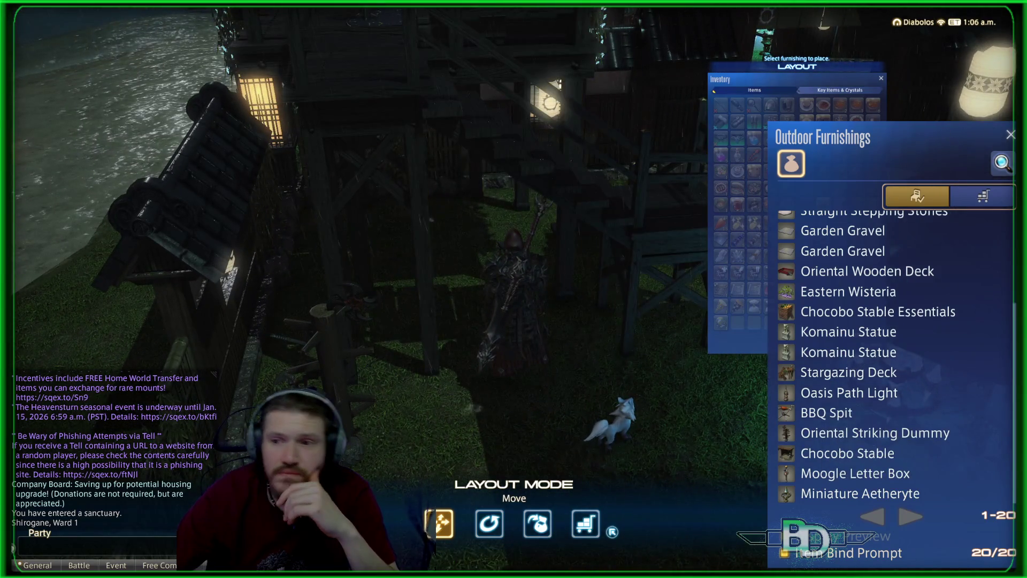
pyautogui.press('Escape')
# - Close the Housing menu and look down over the garden
pyautogui.click(892, 34)
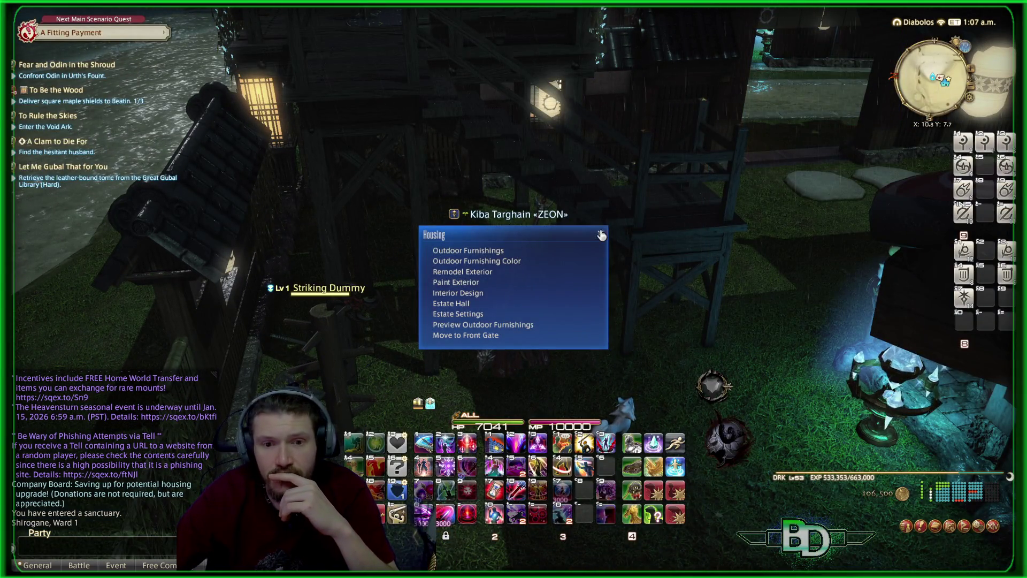
pyautogui.click(600, 233)
pyautogui.moveTo(531, 233)
pyautogui.mouseDown()
pyautogui.moveTo(537, 139)
pyautogui.moveTo(531, 231)
pyautogui.mouseUp()
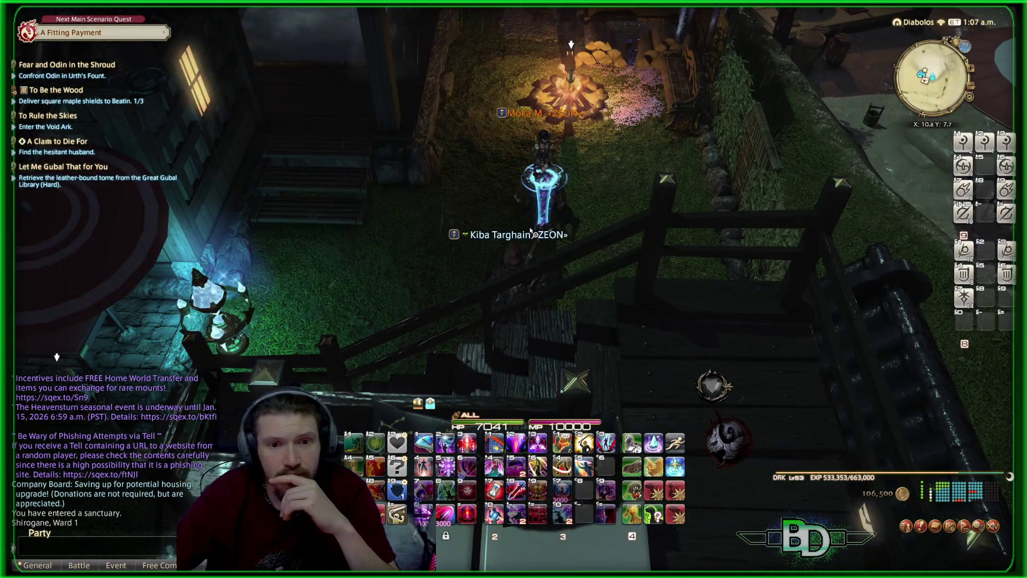
# - Examine the campfire player's equipment, turning the model to its back, then close Examine
pyautogui.click(537, 165)
pyautogui.rightClick(537, 164)
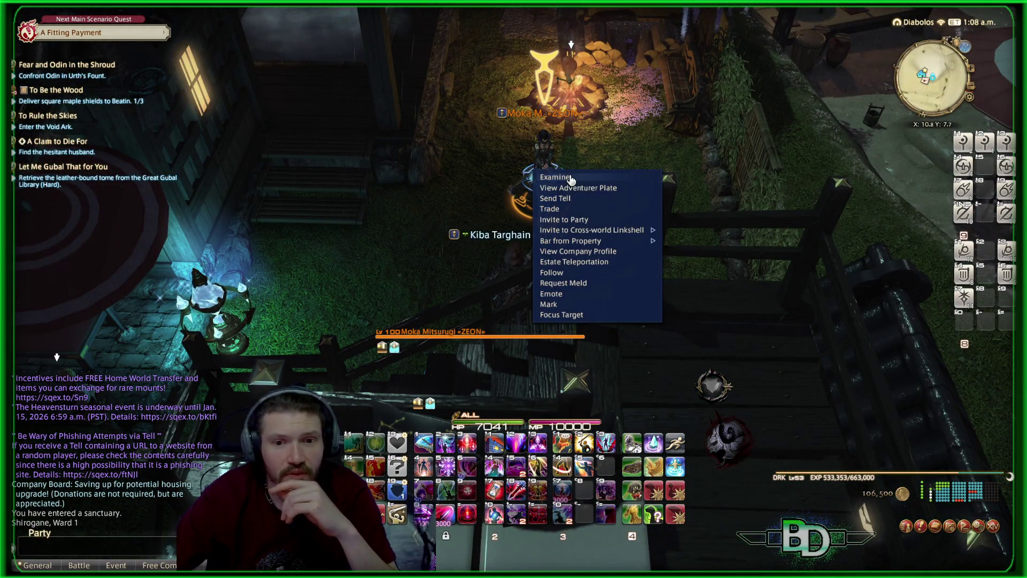
pyautogui.click(556, 177)
pyautogui.moveTo(791, 276); pyautogui.dragTo(855, 273)
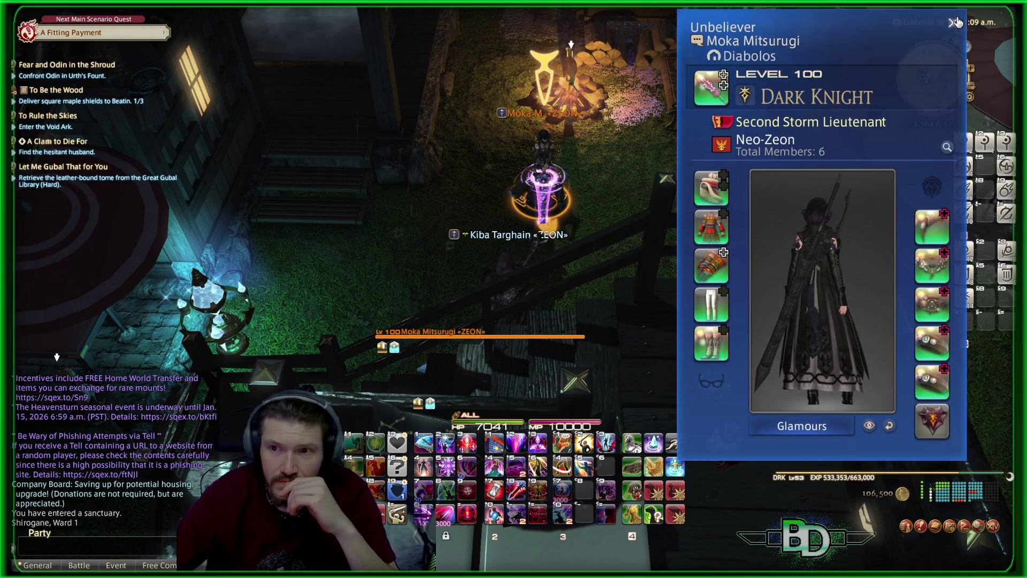
pyautogui.click(953, 23)
pyautogui.scroll(5, 606, 190)
pyautogui.moveTo(606, 190); pyautogui.dragTo(648, 184)
pyautogui.scroll(-10, 648, 185)
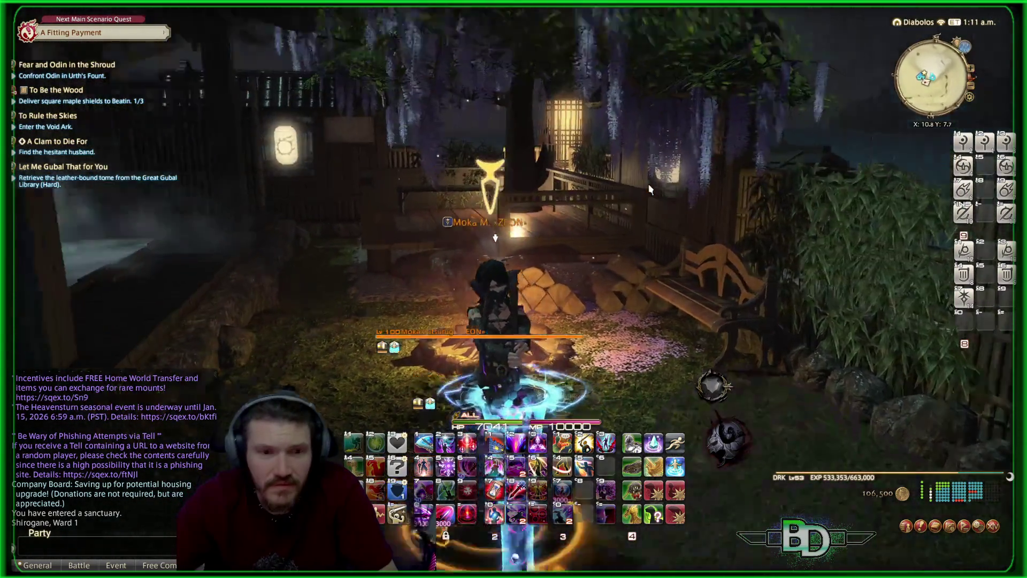
pyautogui.press('Scroll_Lock')
pyautogui.moveTo(648, 184); pyautogui.dragTo(653, 179)
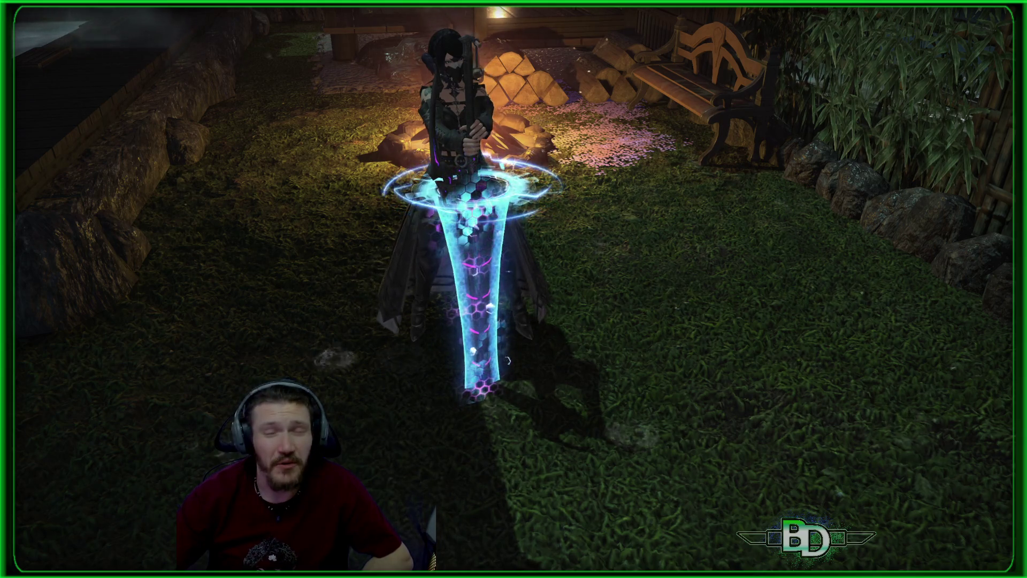
pyautogui.moveTo(570, 283)
pyautogui.mouseDown()
pyautogui.moveTo(537, 308)
pyautogui.moveTo(557, 316)
pyautogui.moveTo(570, 283)
pyautogui.mouseUp()
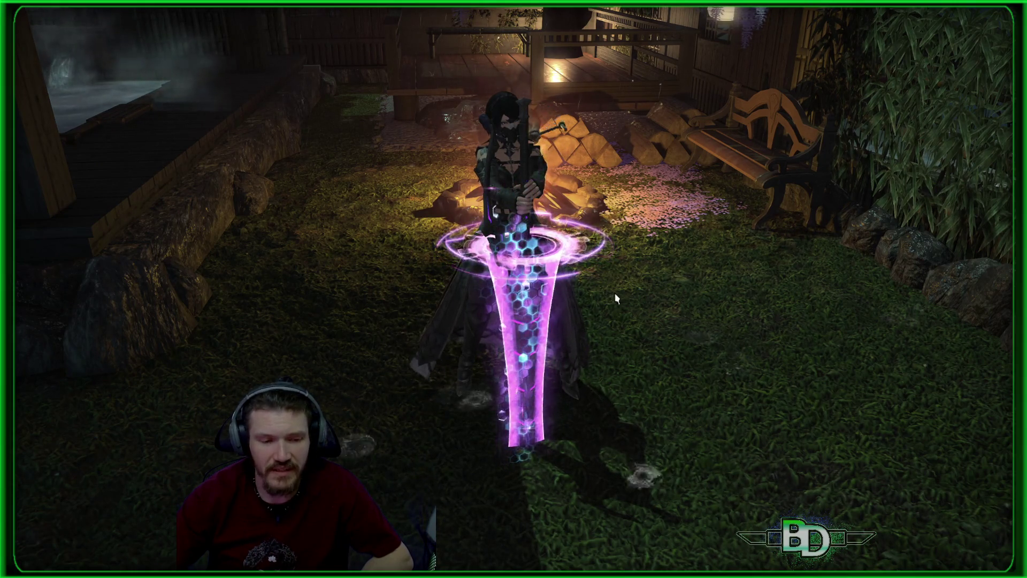
pyautogui.press('Scroll_Lock')
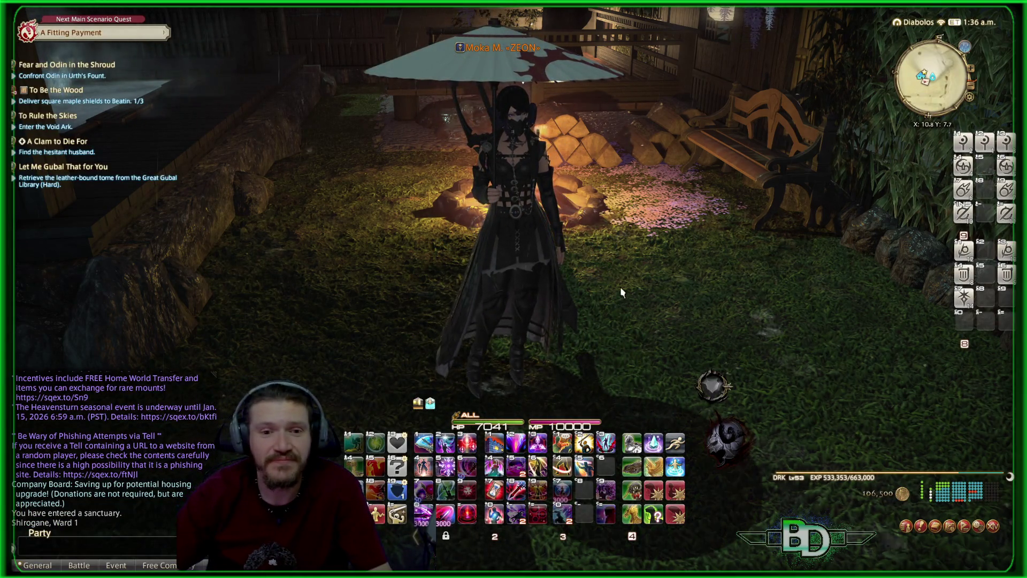
# - Switch the character to a different black outfit with a parasol using glamour keybind 1
pyautogui.moveTo(633, 287)
pyautogui.mouseDown()
pyautogui.moveTo(665, 153)
pyautogui.moveTo(652, 148)
pyautogui.moveTo(635, 34)
pyautogui.moveTo(666, 335)
pyautogui.mouseUp()
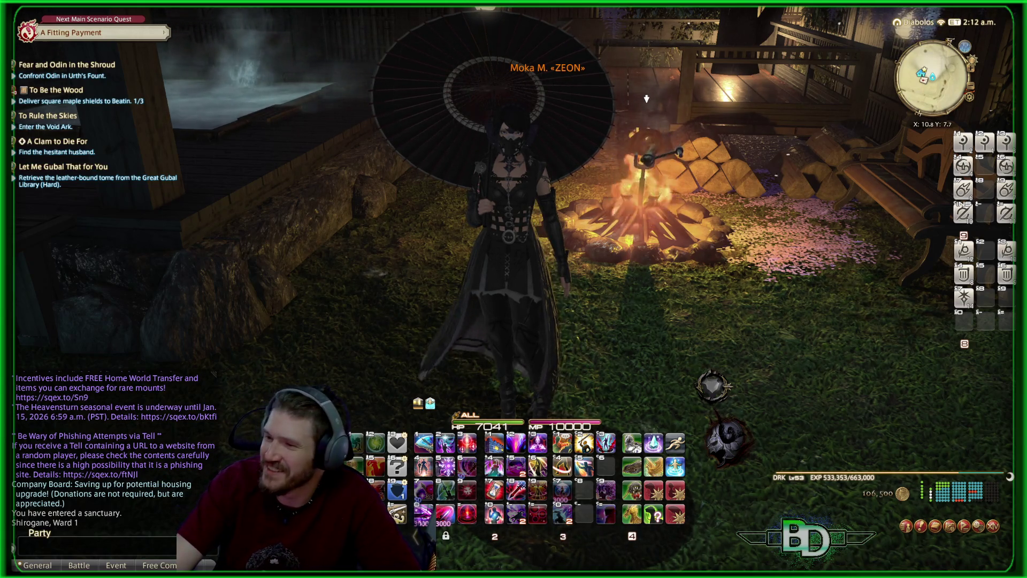
pyautogui.press('1')
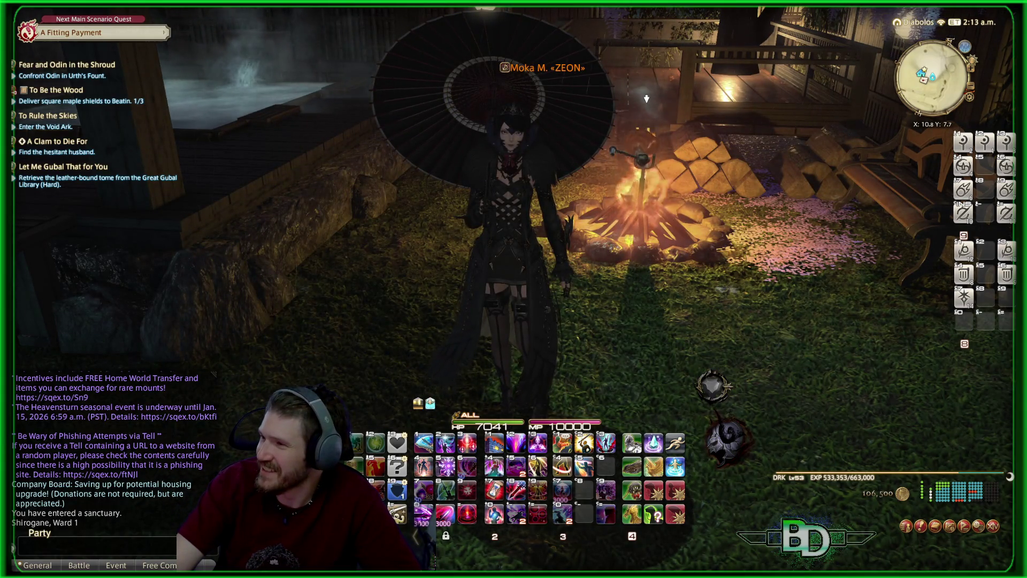
pyautogui.press('1')
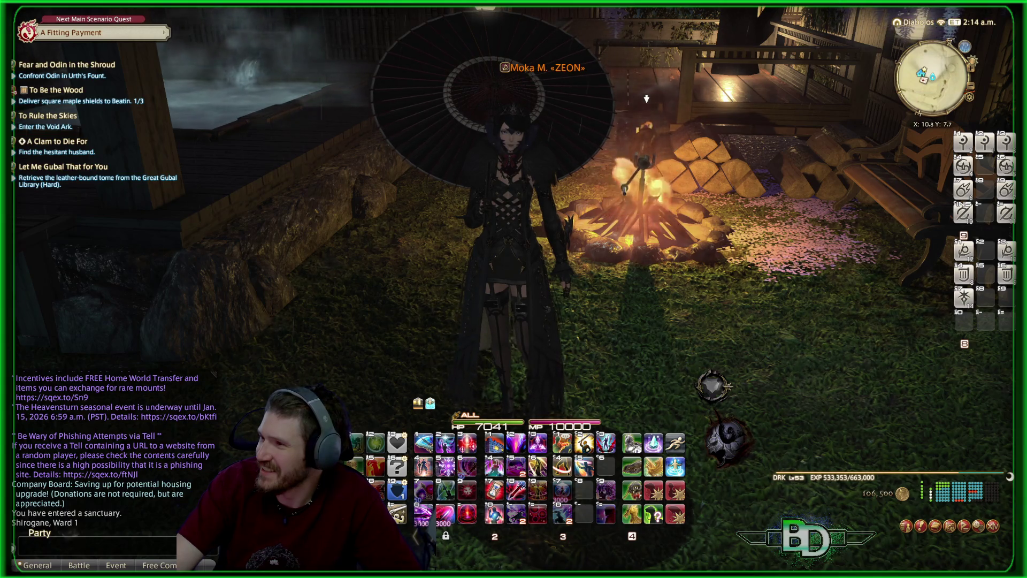
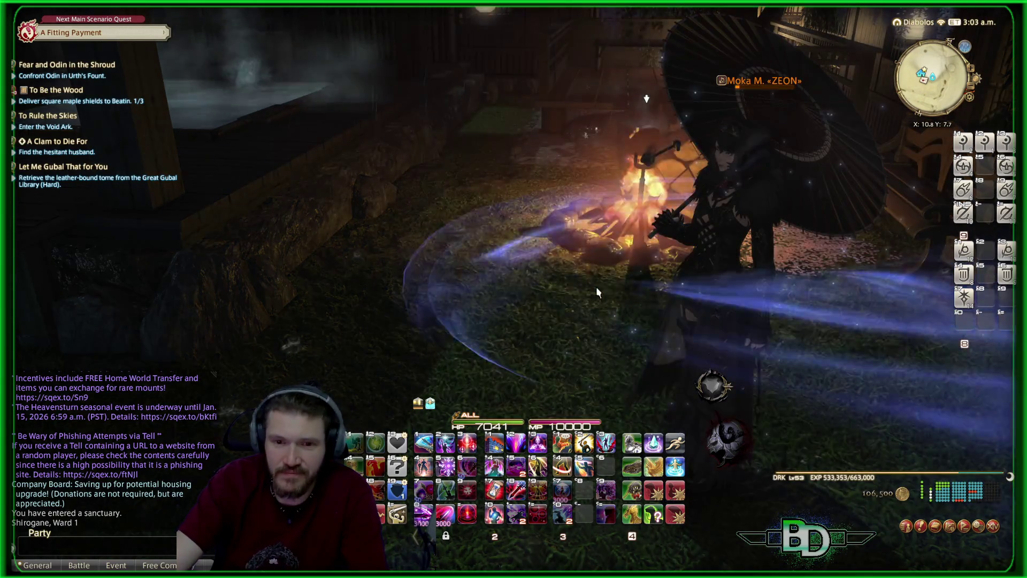
# - Open the Duty Finder to view the High-level Dungeons roulette details
pyautogui.press('u')
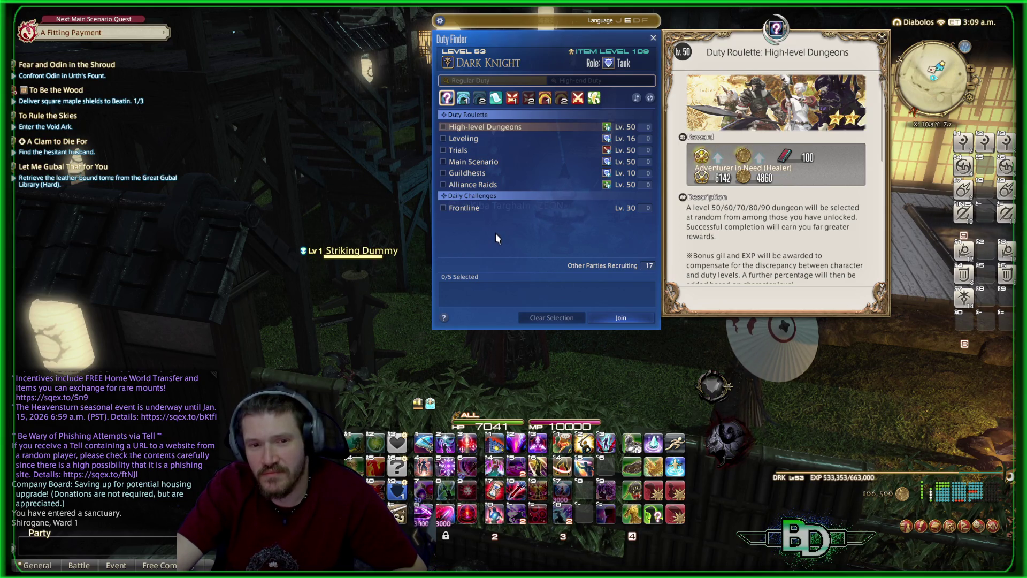
pyautogui.press('Up')
pyautogui.press('Down')
pyautogui.press('Down')
pyautogui.press('Up')
pyautogui.press('Up')
pyautogui.press('Down')
pyautogui.press('Down')
pyautogui.press('Up')
pyautogui.press('Up')
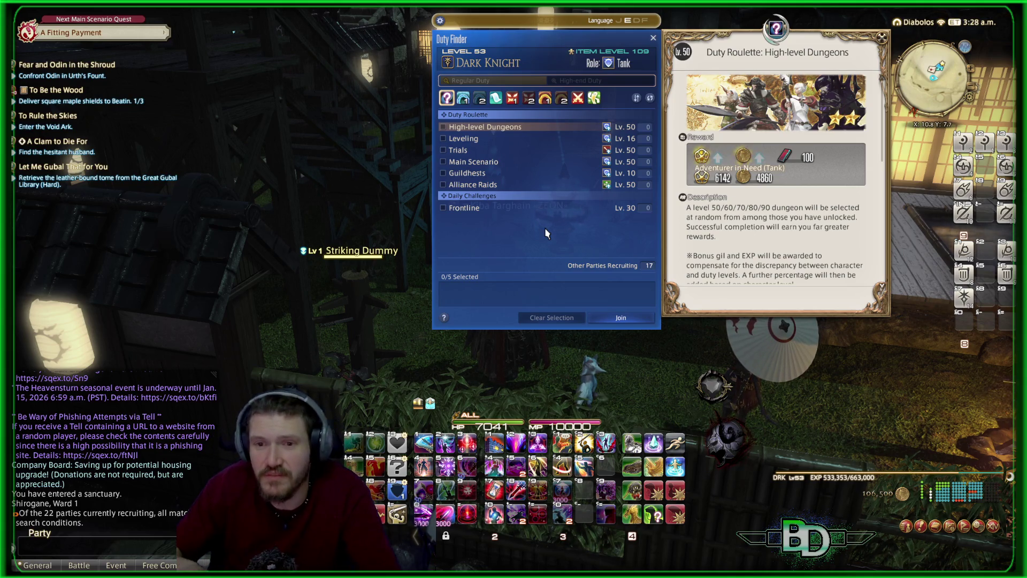
pyautogui.rightClick(746, 386)
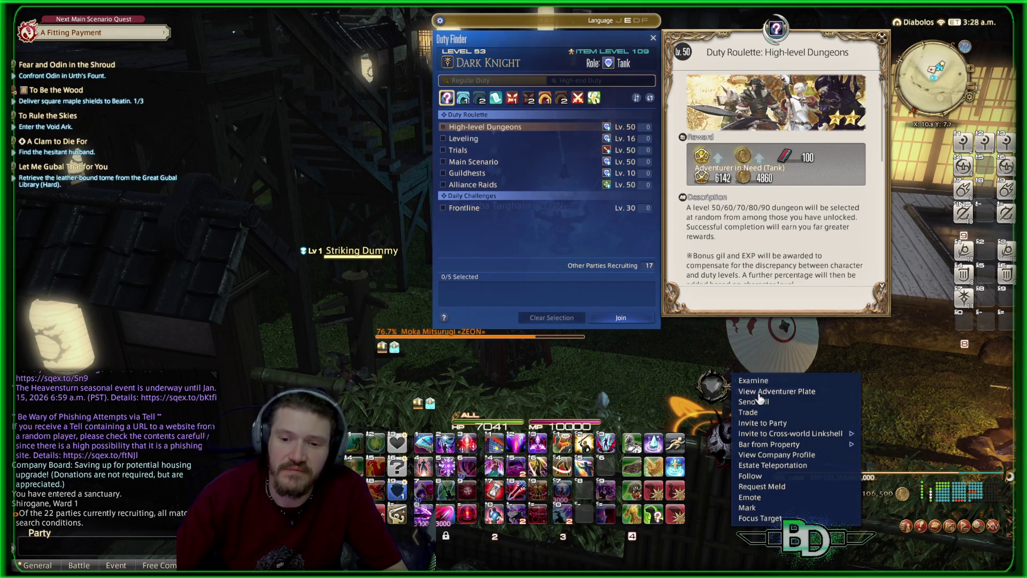
# - Invite the parasol-carrying player to the party, check the Trials roulette, and close the Duty Finder
pyautogui.click(769, 426)
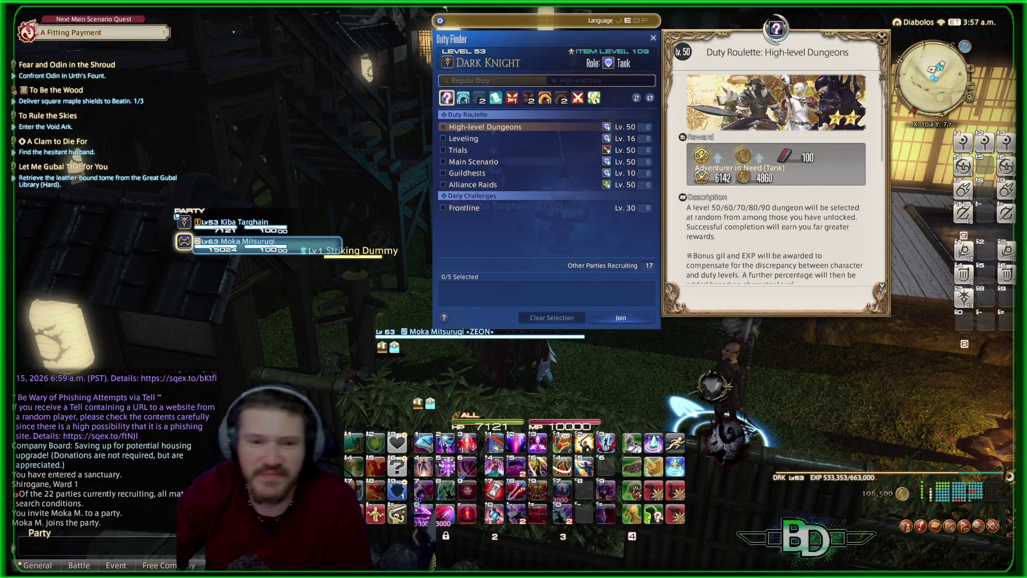
pyautogui.click(462, 152)
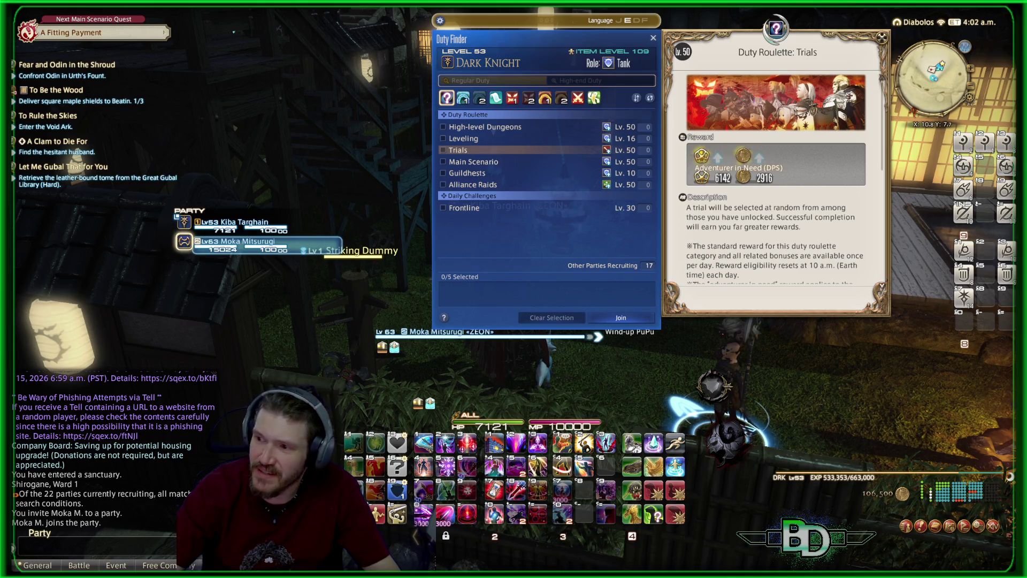
pyautogui.press('Escape')
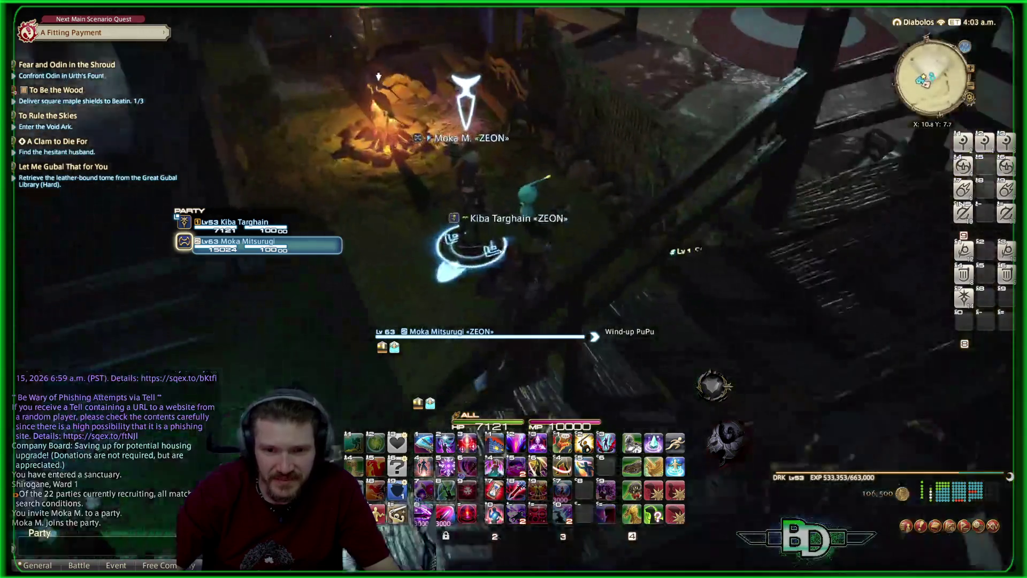
# - Target the Wind-up PuPu and hide the HUD to view the garden, then restore it
pyautogui.moveTo(378, 77)
pyautogui.mouseDown()
pyautogui.moveTo(551, 111)
pyautogui.moveTo(534, 92)
pyautogui.moveTo(529, 107)
pyautogui.moveTo(497, 113)
pyautogui.mouseUp()
pyautogui.click(545, 111)
pyautogui.press('Scroll_Lock')
pyautogui.moveTo(658, 248); pyautogui.dragTo(659, 249)
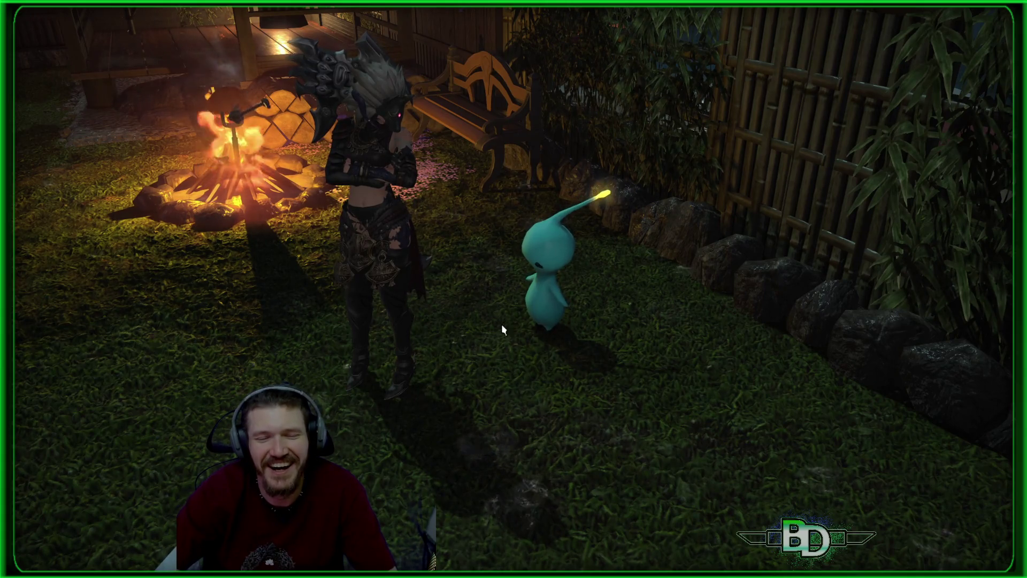
pyautogui.press('Escape')
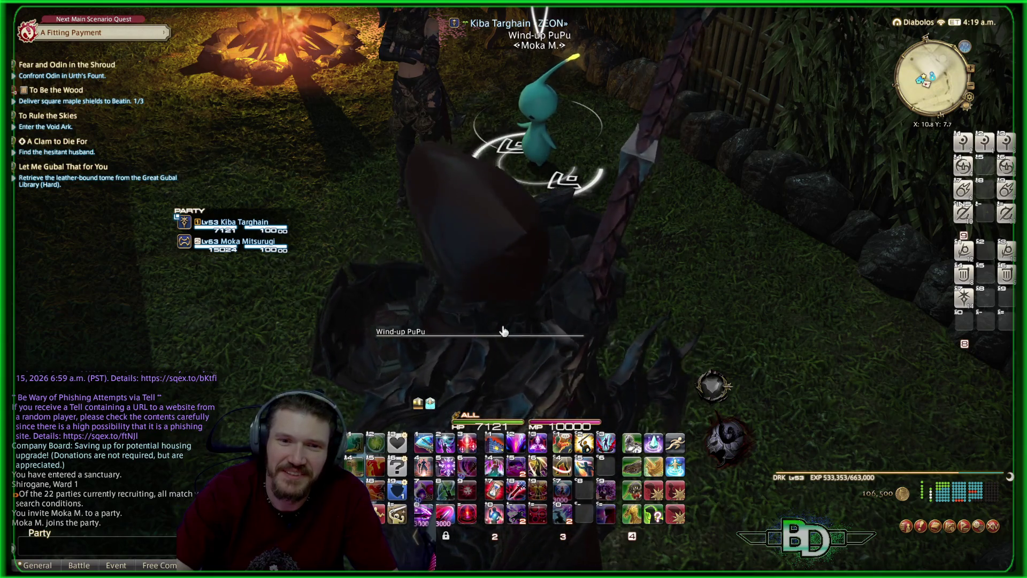
# - Rotate the camera around the character to look over the yard toward the campfire and fence
pyautogui.moveTo(802, 278)
pyautogui.mouseDown()
pyautogui.moveTo(695, 280)
pyautogui.moveTo(801, 279)
pyautogui.mouseUp()
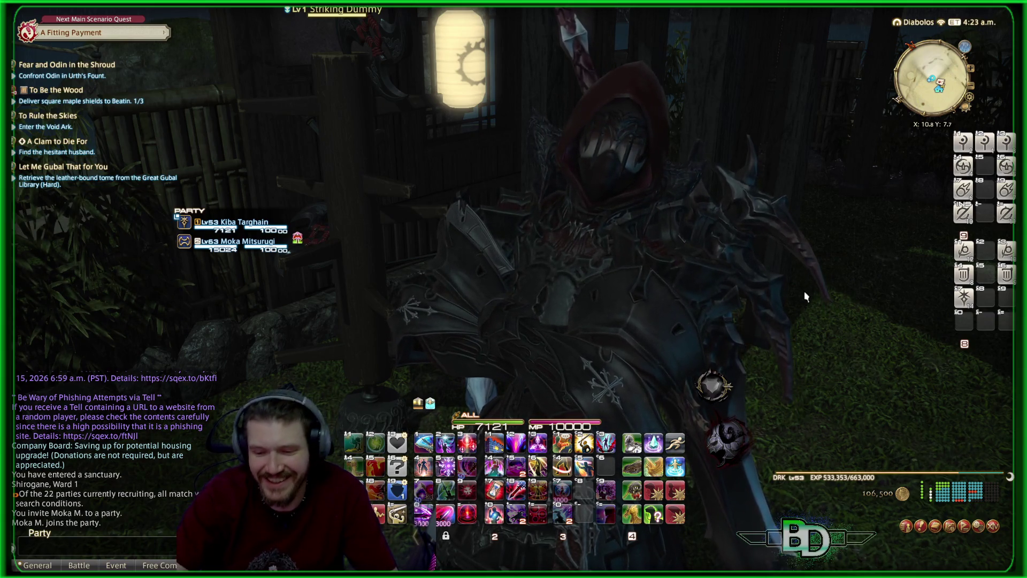
pyautogui.moveTo(804, 291)
pyautogui.mouseDown()
pyautogui.moveTo(879, 34)
pyautogui.moveTo(711, 160)
pyautogui.moveTo(845, 203)
pyautogui.mouseUp()
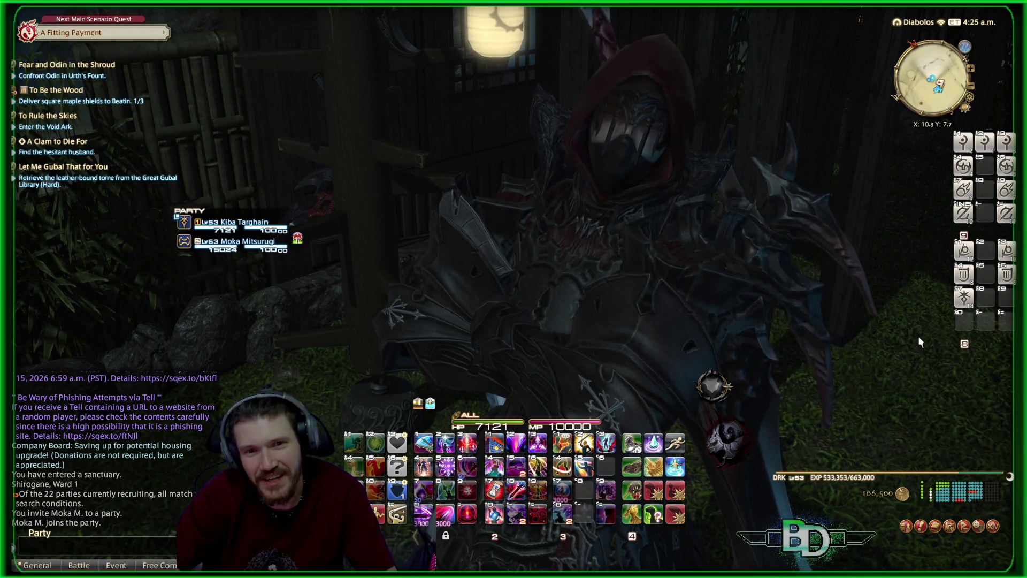
pyautogui.moveTo(918, 336)
pyautogui.mouseDown()
pyautogui.moveTo(695, 347)
pyautogui.moveTo(407, 347)
pyautogui.moveTo(326, 337)
pyautogui.mouseUp()
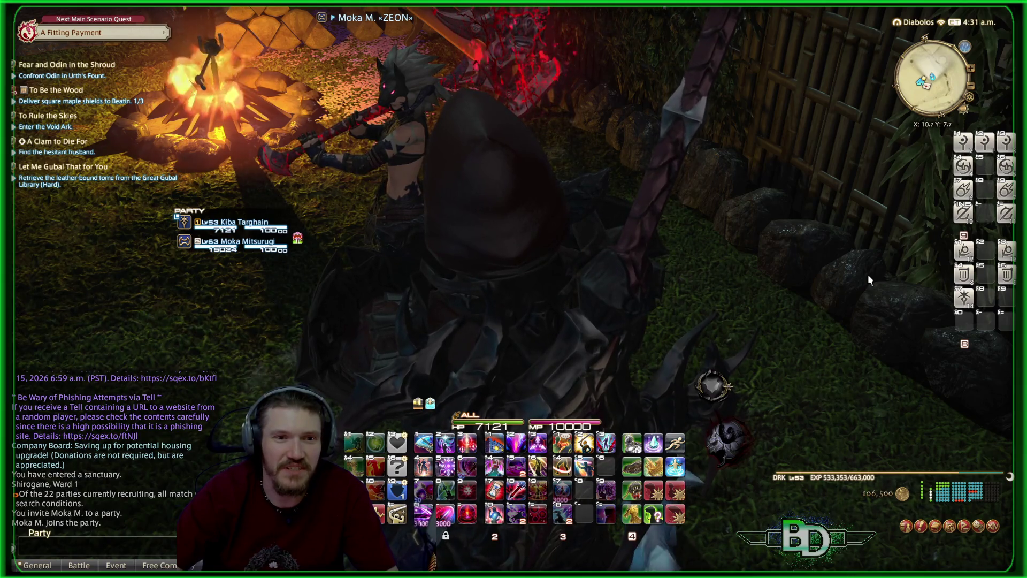
# - Shift the view across the campfire and rocks, then bring up the Social features list
pyautogui.moveTo(867, 274)
pyautogui.mouseDown()
pyautogui.moveTo(802, 271)
pyautogui.moveTo(867, 275)
pyautogui.mouseUp()
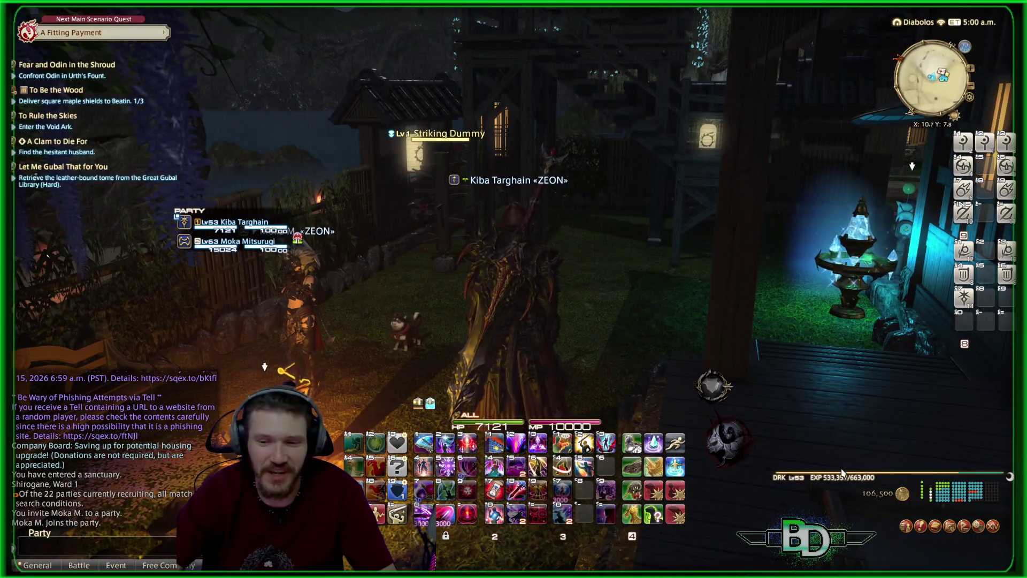
pyautogui.click(978, 526)
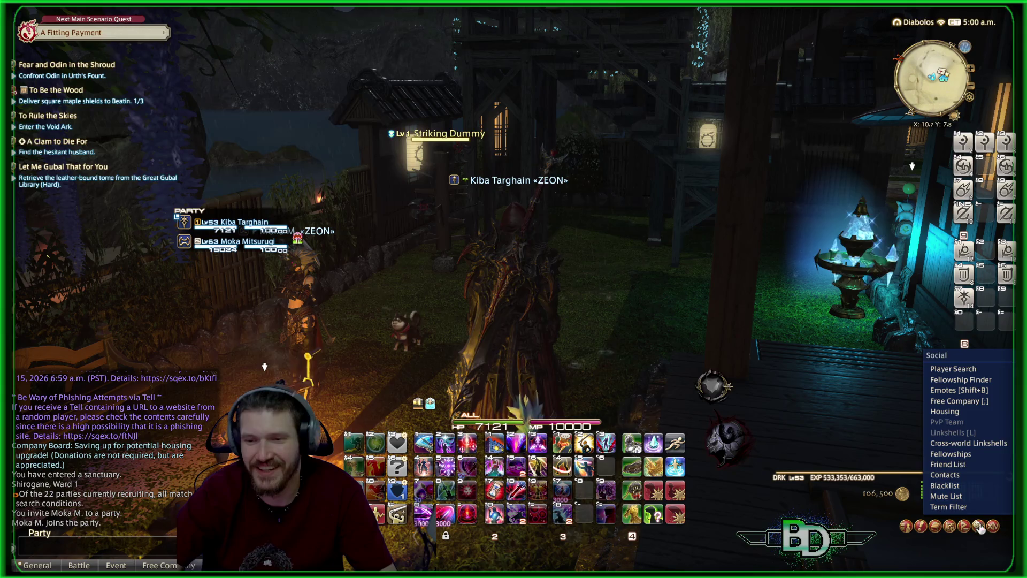
# - Enter Outdoor Furnishings Layout Mode and drag the campfire onto the lawn beside the character
pyautogui.click(945, 413)
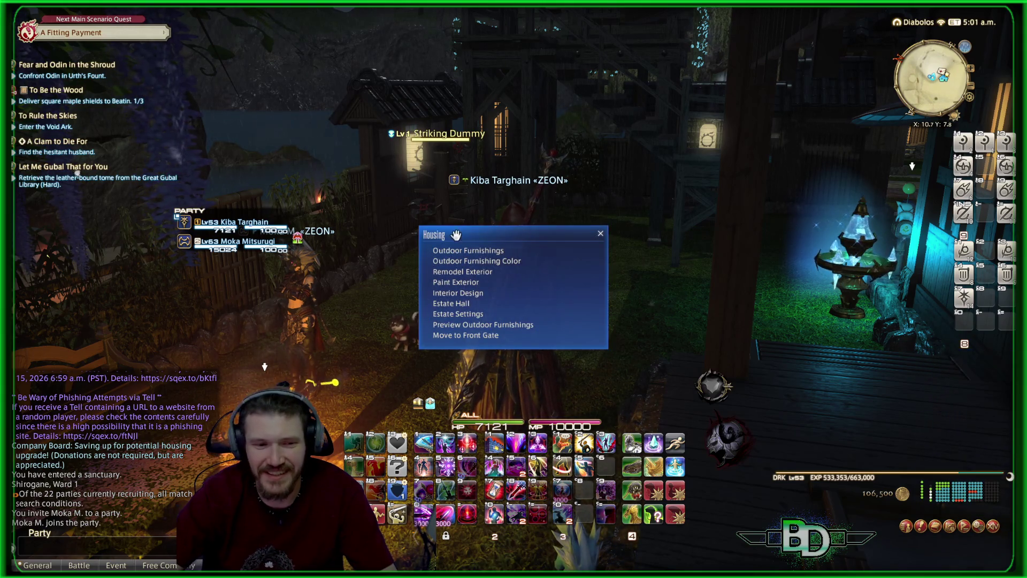
pyautogui.click(455, 250)
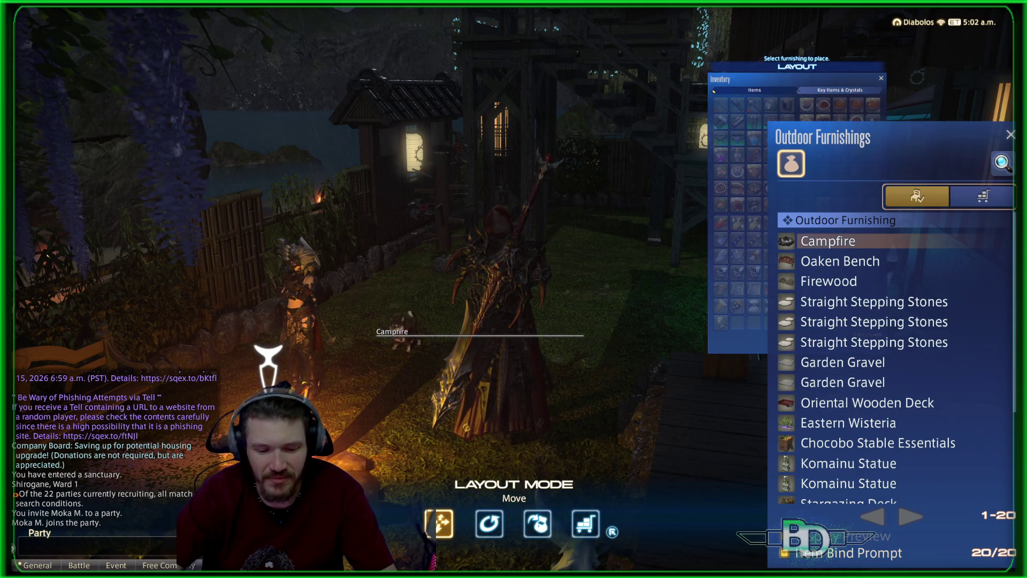
pyautogui.press('Escape')
pyautogui.moveTo(345, 471)
pyautogui.mouseDown()
pyautogui.moveTo(423, 318)
pyautogui.moveTo(571, 250)
pyautogui.mouseUp()
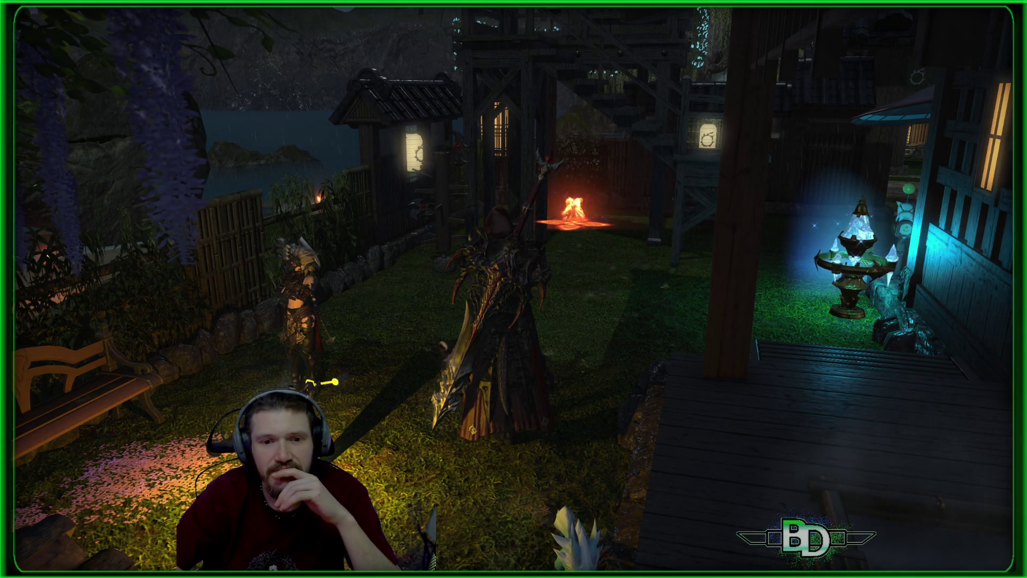
pyautogui.moveTo(636, 267)
pyautogui.mouseDown()
pyautogui.moveTo(396, 299)
pyautogui.moveTo(614, 279)
pyautogui.mouseUp()
pyautogui.moveTo(631, 217)
pyautogui.mouseDown()
pyautogui.moveTo(631, 235)
pyautogui.moveTo(519, 185)
pyautogui.moveTo(535, 177)
pyautogui.mouseUp()
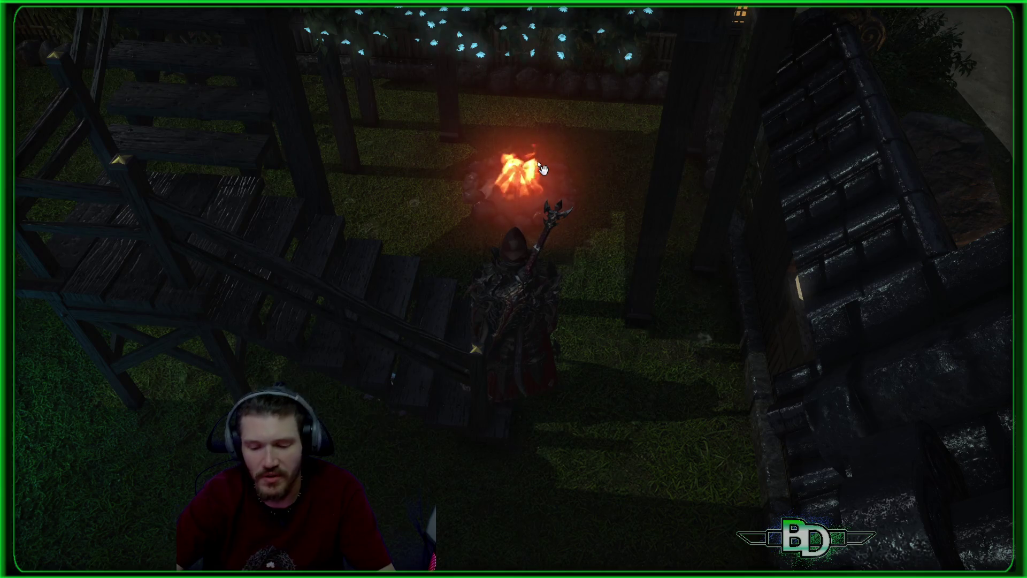
pyautogui.press('Scroll_Lock')
# - Try repositioning the campfire up and to the right, then cancel the move and leave Layout Mode
pyautogui.moveTo(542, 168)
pyautogui.mouseDown()
pyautogui.moveTo(562, 238)
pyautogui.moveTo(567, 204)
pyautogui.mouseUp()
pyautogui.click(567, 203)
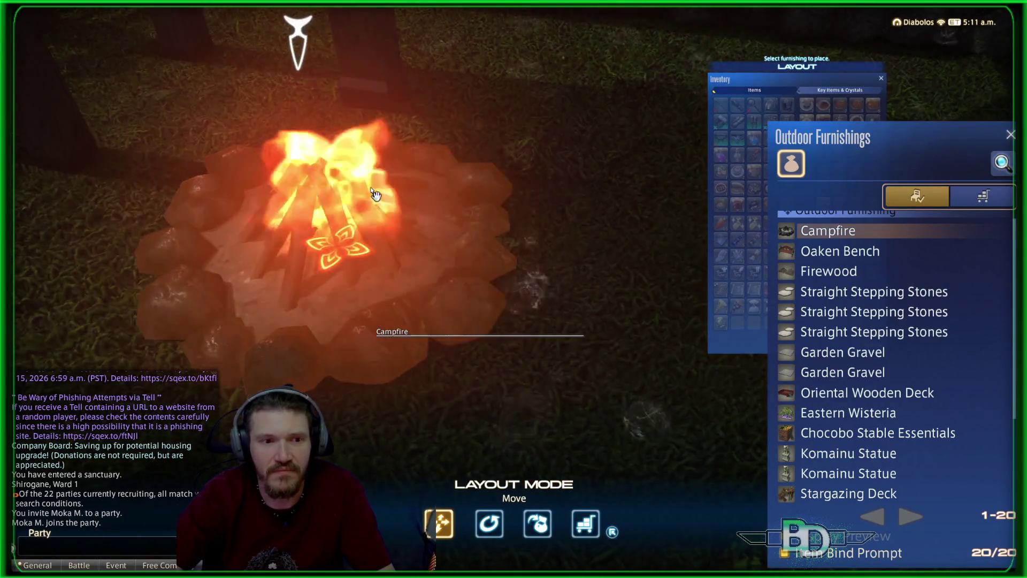
pyautogui.moveTo(375, 194)
pyautogui.mouseDown()
pyautogui.moveTo(539, 150)
pyautogui.moveTo(607, 103)
pyautogui.moveTo(550, 127)
pyautogui.moveTo(567, 133)
pyautogui.mouseUp()
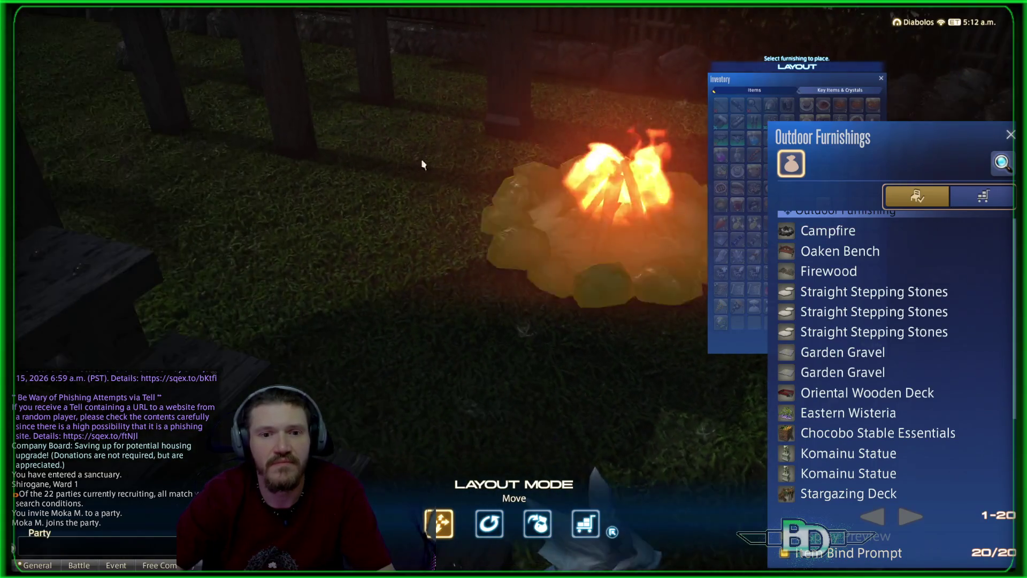
pyautogui.moveTo(421, 158); pyautogui.dragTo(613, 191)
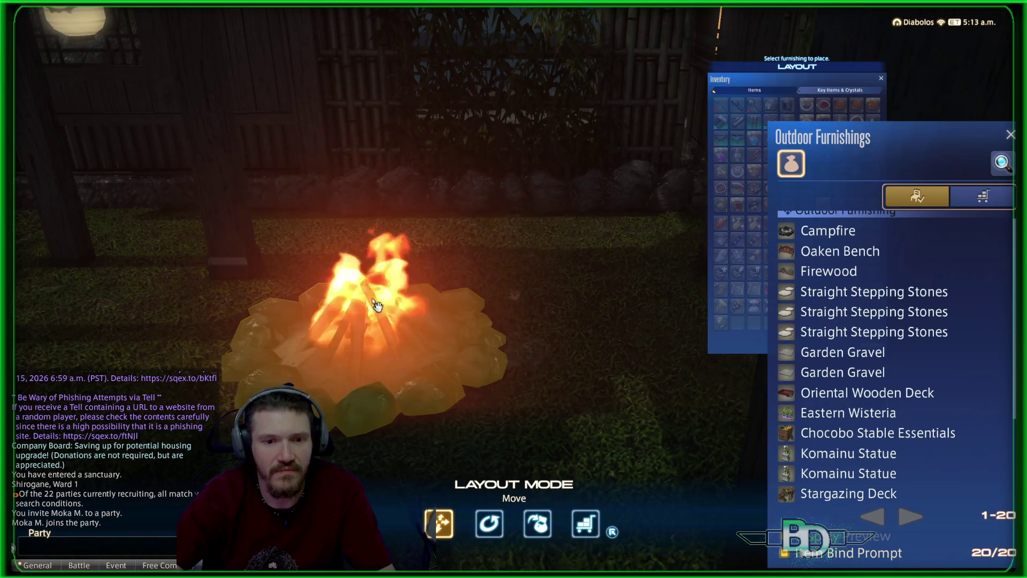
pyautogui.click(374, 309)
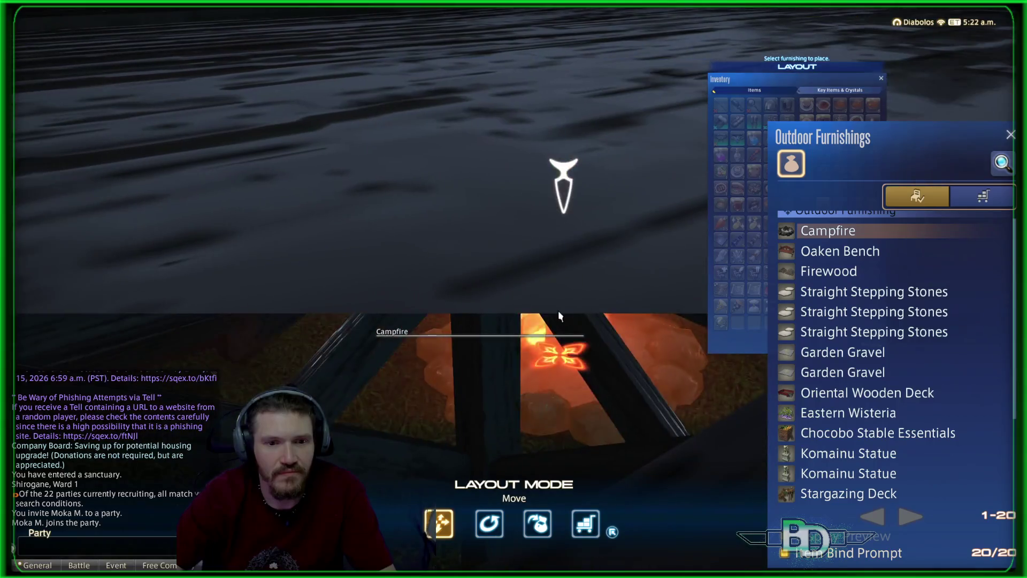
pyautogui.rightClick(559, 316)
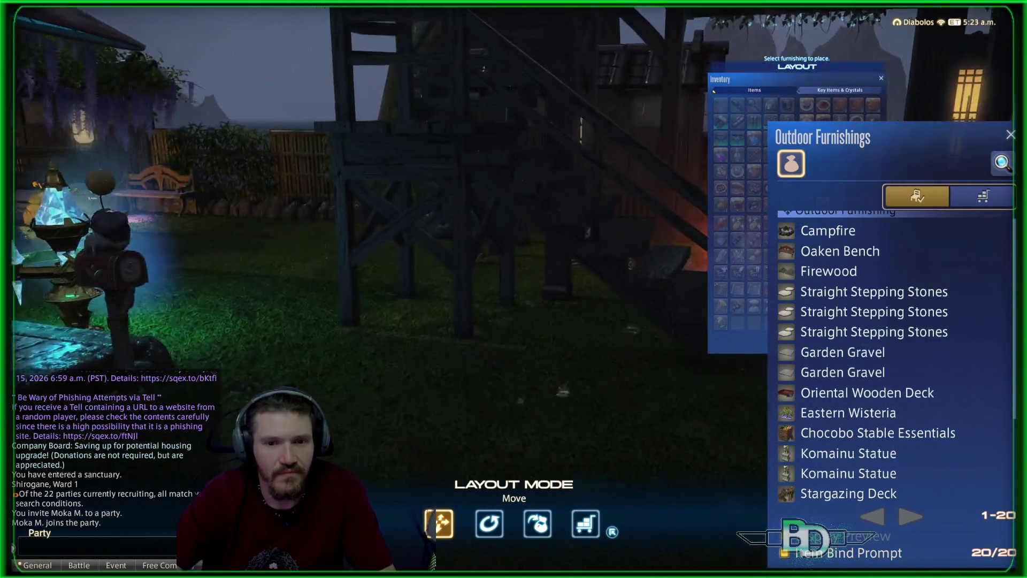
pyautogui.press('Escape')
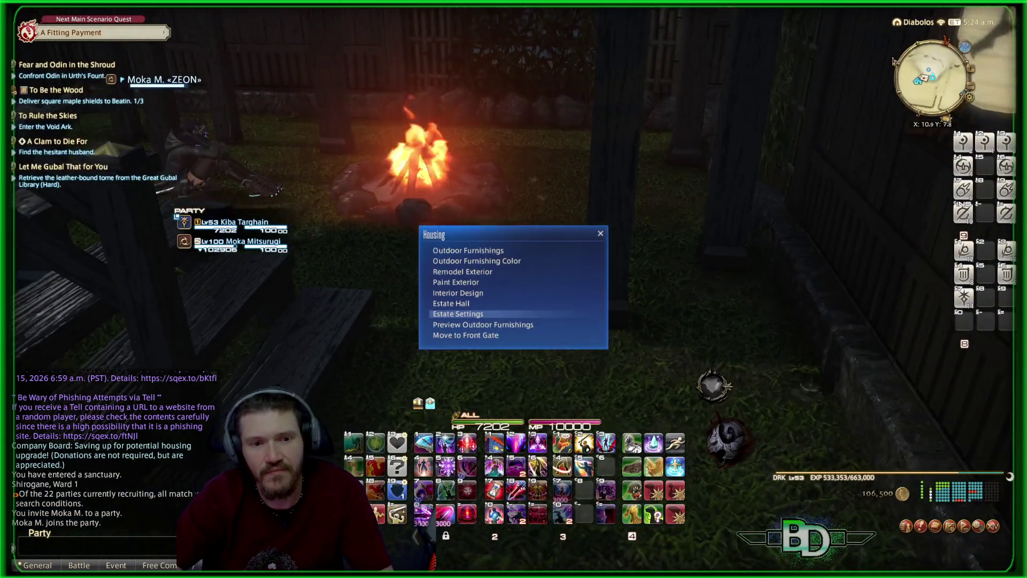
# - Close the Housing menu and re-enter Outdoor Furnishings Layout Mode via Social > Housing
pyautogui.press('Escape')
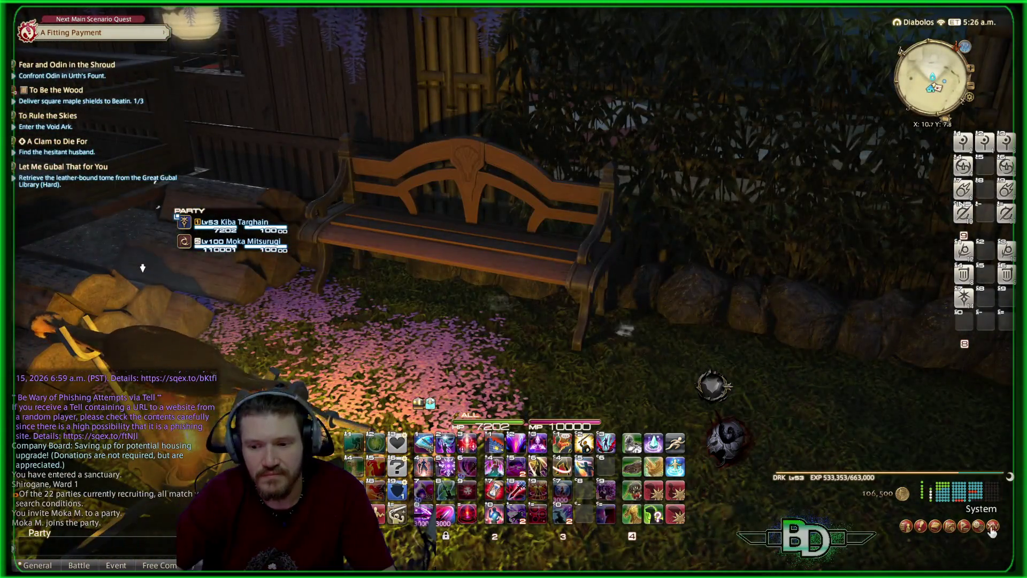
pyautogui.click(992, 528)
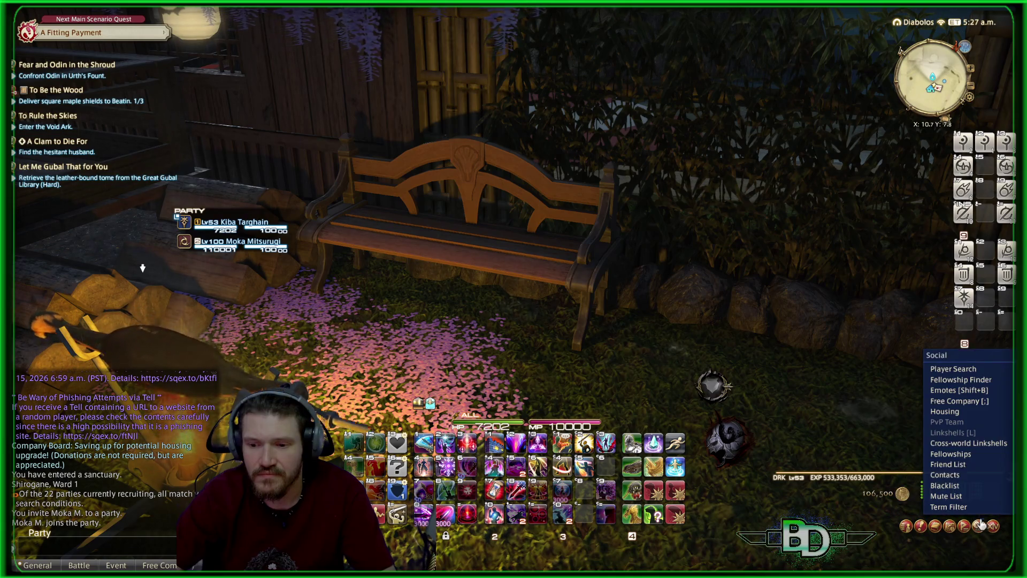
pyautogui.click(946, 411)
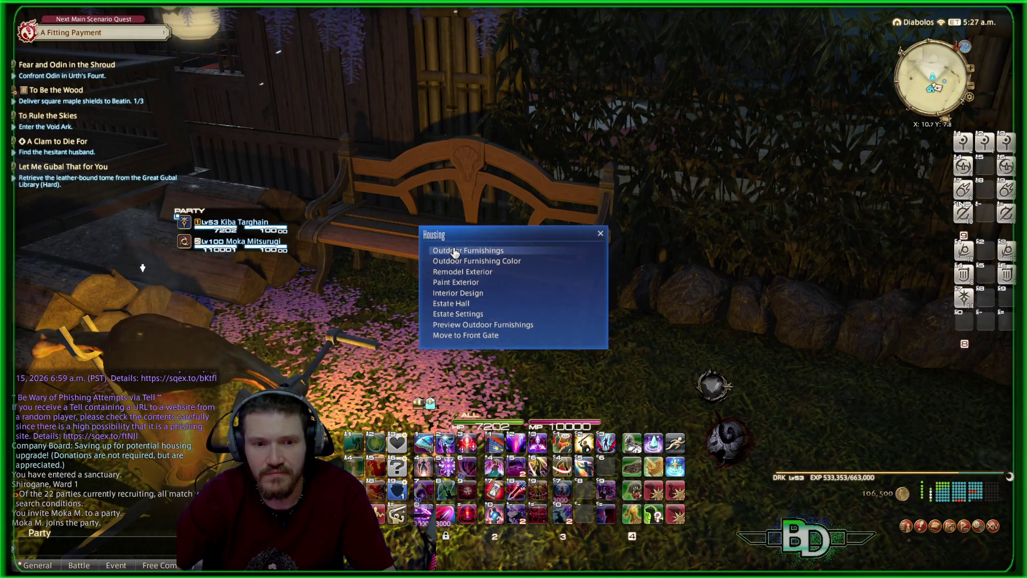
pyautogui.click(454, 251)
pyautogui.click(463, 251)
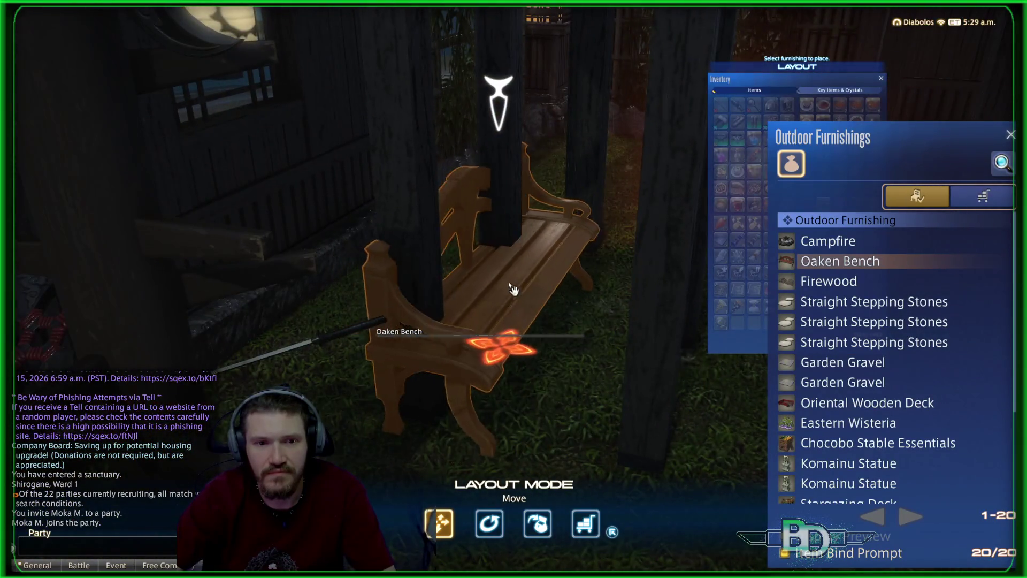
# - Move the Oaken Bench to a new spot and turn its back toward the upper left
pyautogui.click(564, 182)
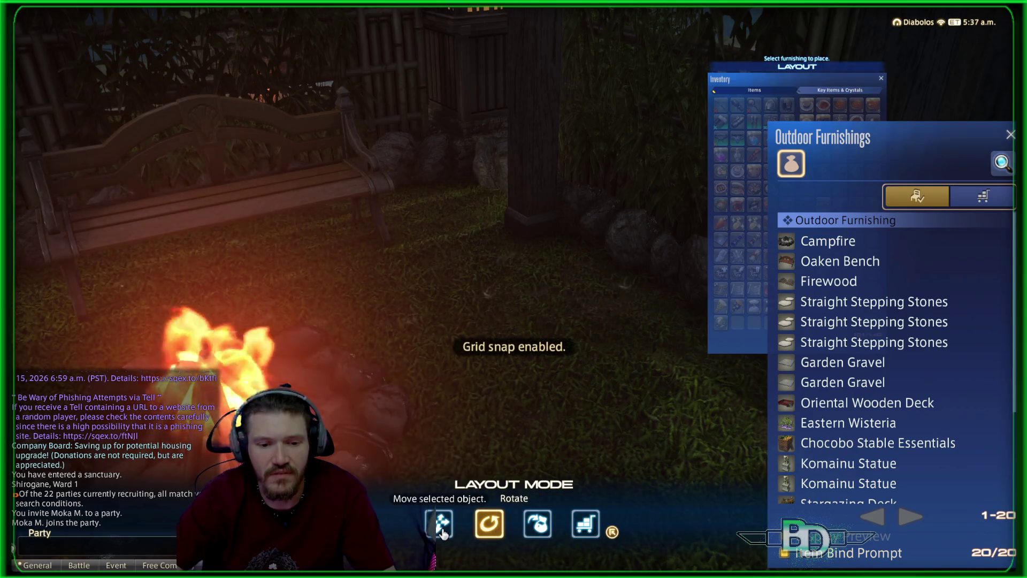
pyautogui.click(234, 172)
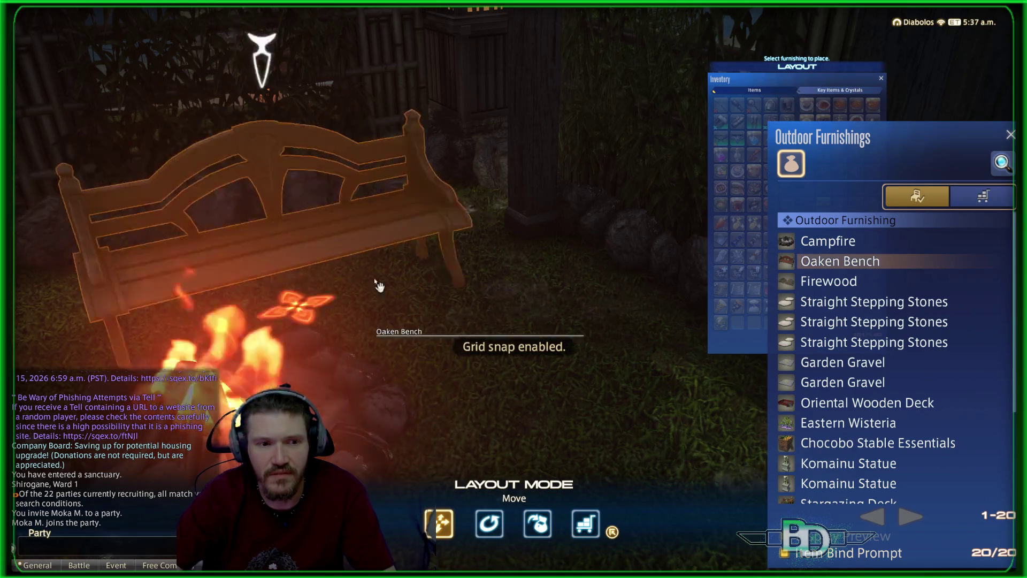
pyautogui.click(646, 311)
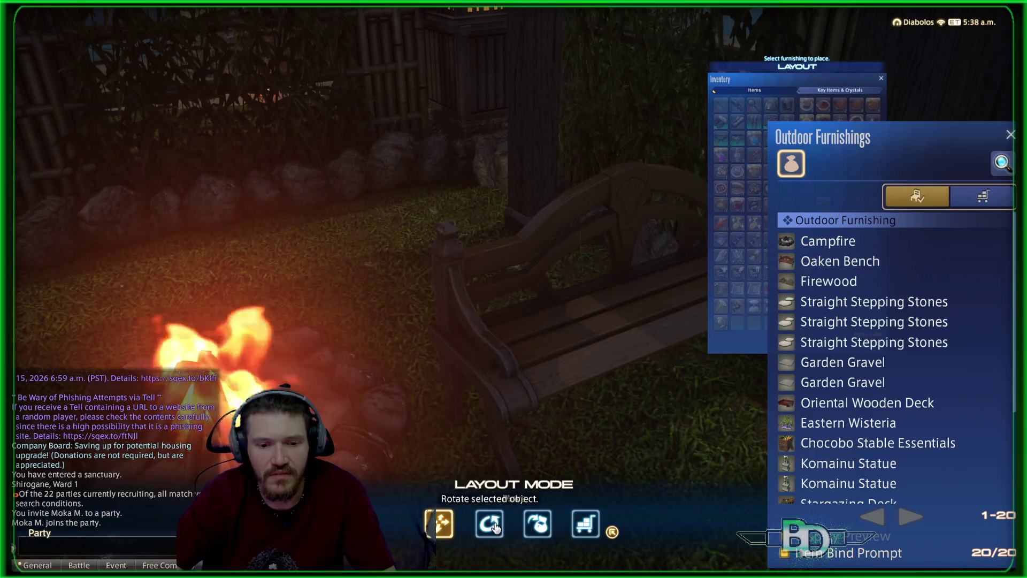
pyautogui.click(595, 388)
pyautogui.moveTo(649, 399)
pyautogui.mouseDown()
pyautogui.moveTo(578, 401)
pyautogui.moveTo(608, 397)
pyautogui.mouseUp()
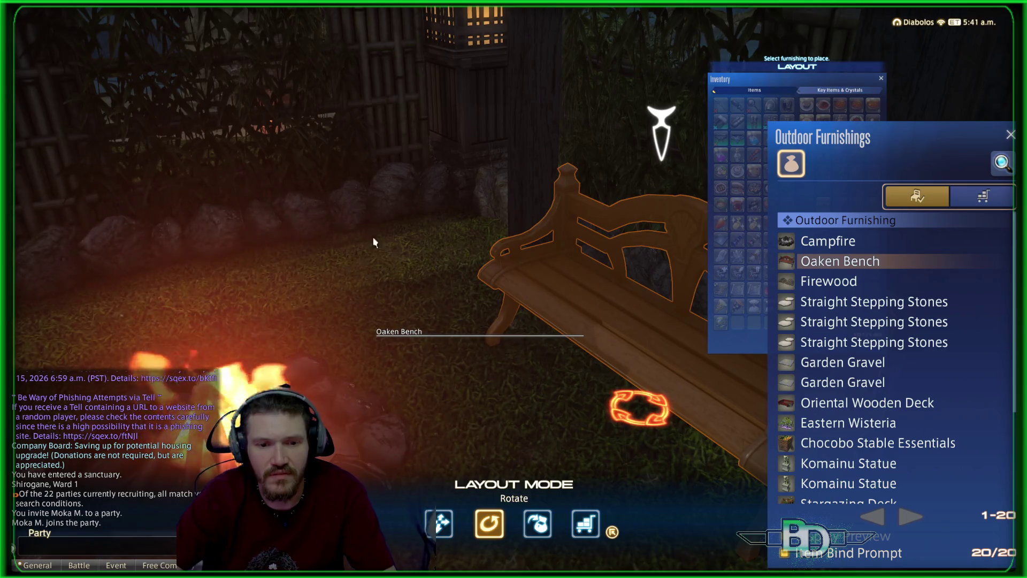
pyautogui.click(337, 193)
pyautogui.moveTo(659, 145)
pyautogui.mouseDown()
pyautogui.moveTo(567, 140)
pyautogui.moveTo(518, 149)
pyautogui.moveTo(642, 152)
pyautogui.moveTo(481, 160)
pyautogui.moveTo(503, 160)
pyautogui.moveTo(490, 155)
pyautogui.moveTo(580, 274)
pyautogui.mouseUp()
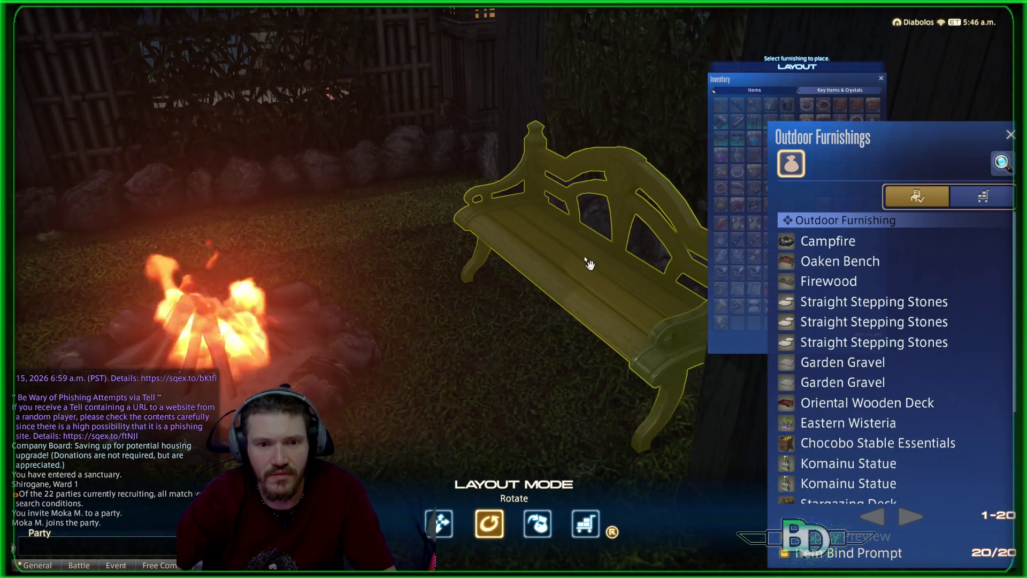
# - Rotate the bench about 35 degrees more and set it down behind the campfire
pyautogui.click(571, 306)
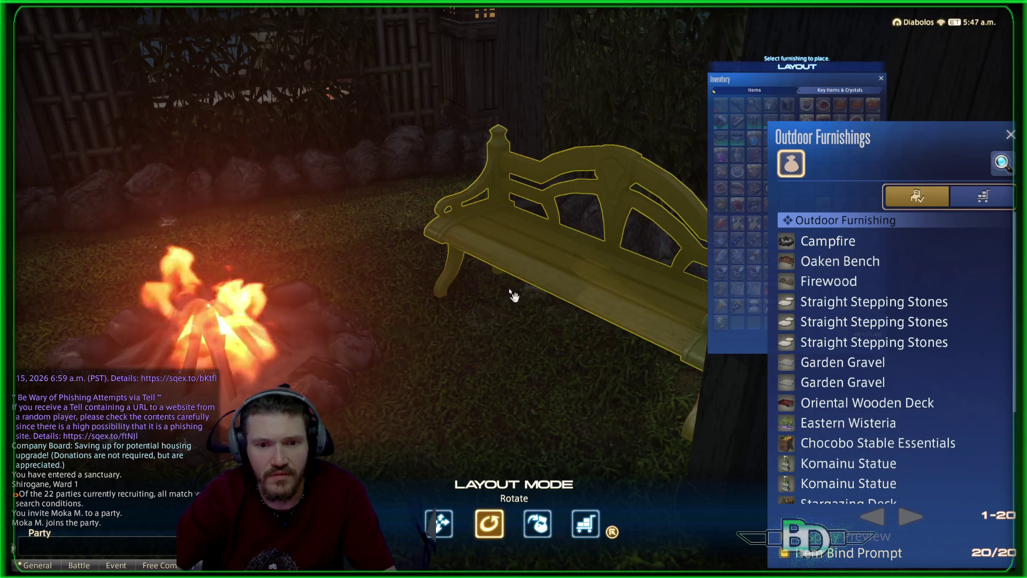
pyautogui.moveTo(574, 312)
pyautogui.mouseDown()
pyautogui.moveTo(486, 299)
pyautogui.moveTo(551, 292)
pyautogui.moveTo(465, 298)
pyautogui.moveTo(541, 300)
pyautogui.mouseUp()
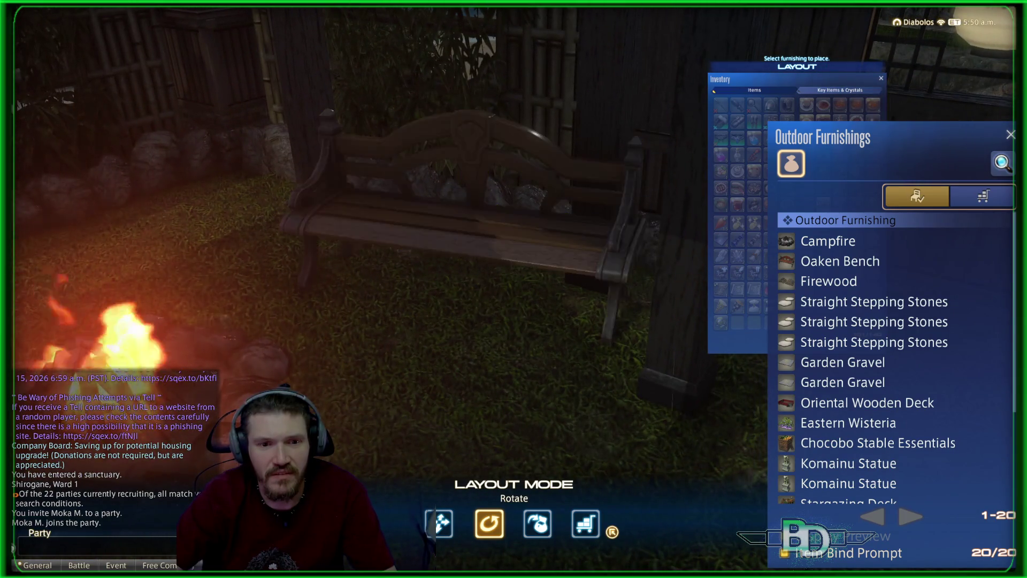
pyautogui.moveTo(466, 293); pyautogui.dragTo(464, 298)
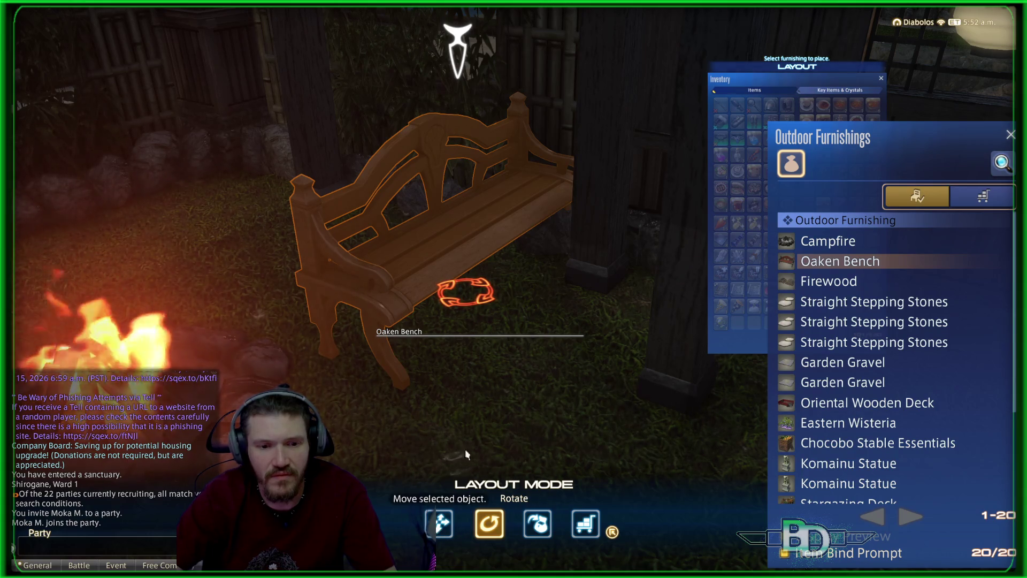
pyautogui.moveTo(464, 298); pyautogui.dragTo(464, 298)
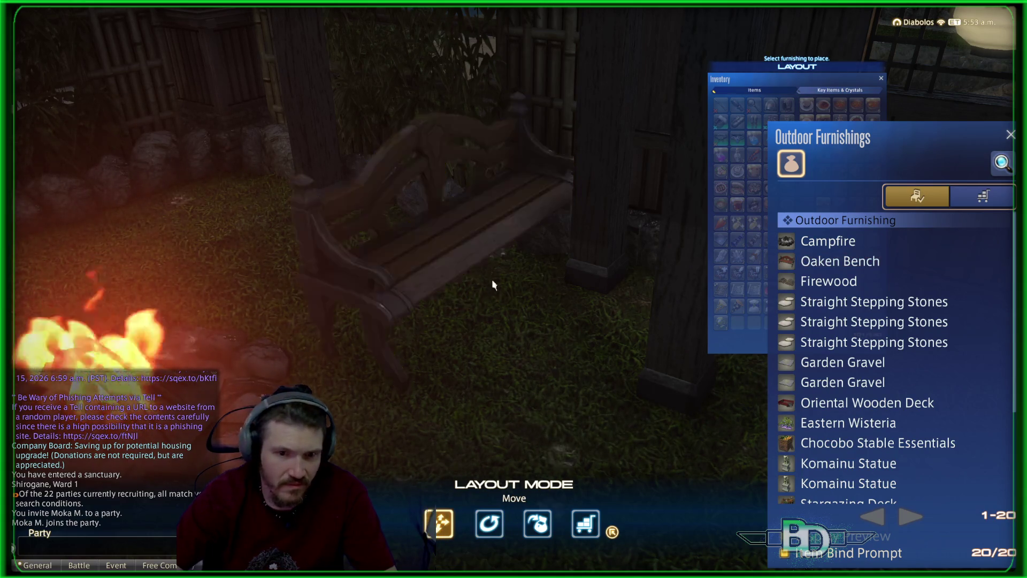
pyautogui.click(492, 284)
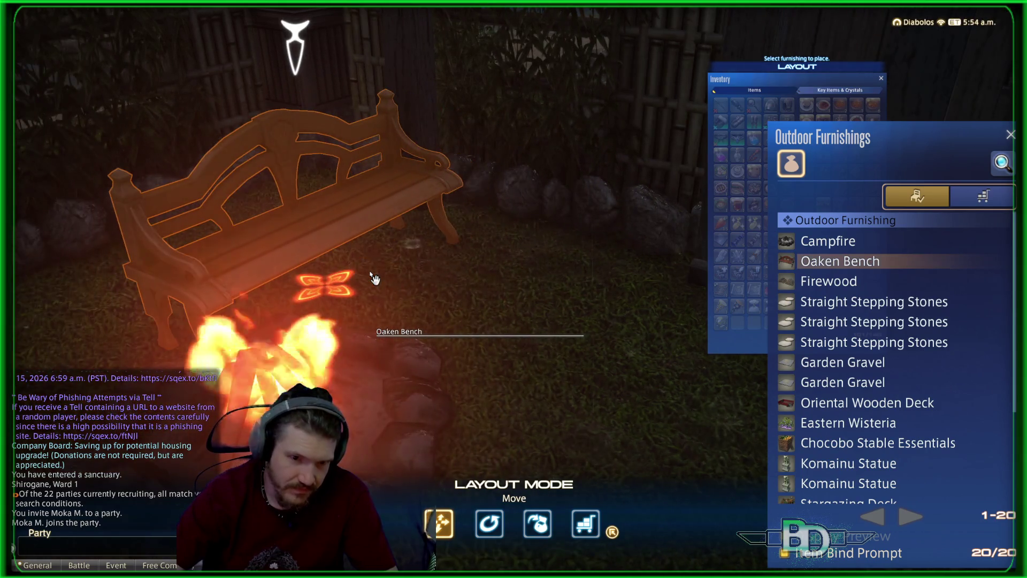
pyautogui.press('Left')
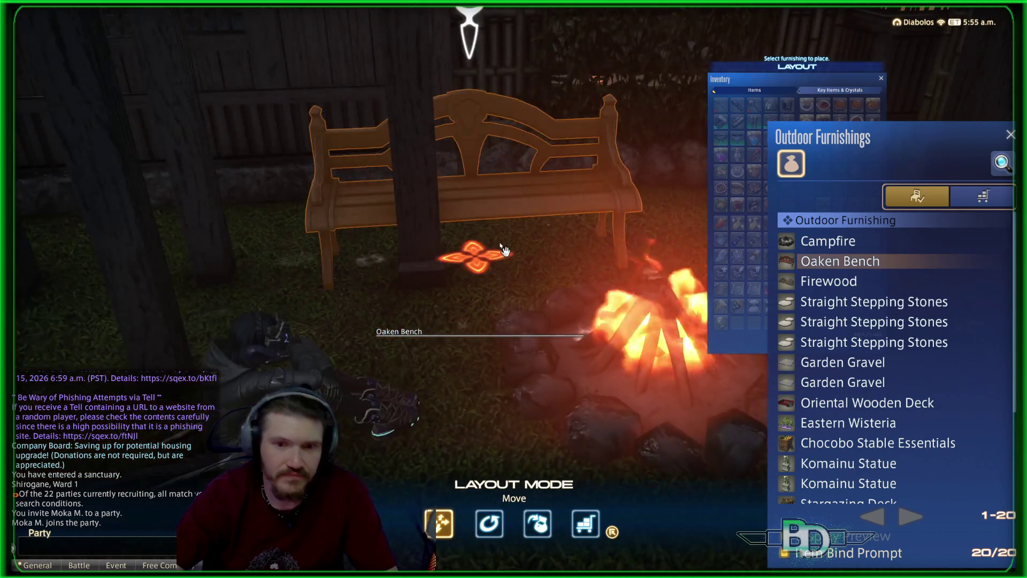
pyautogui.press('Left')
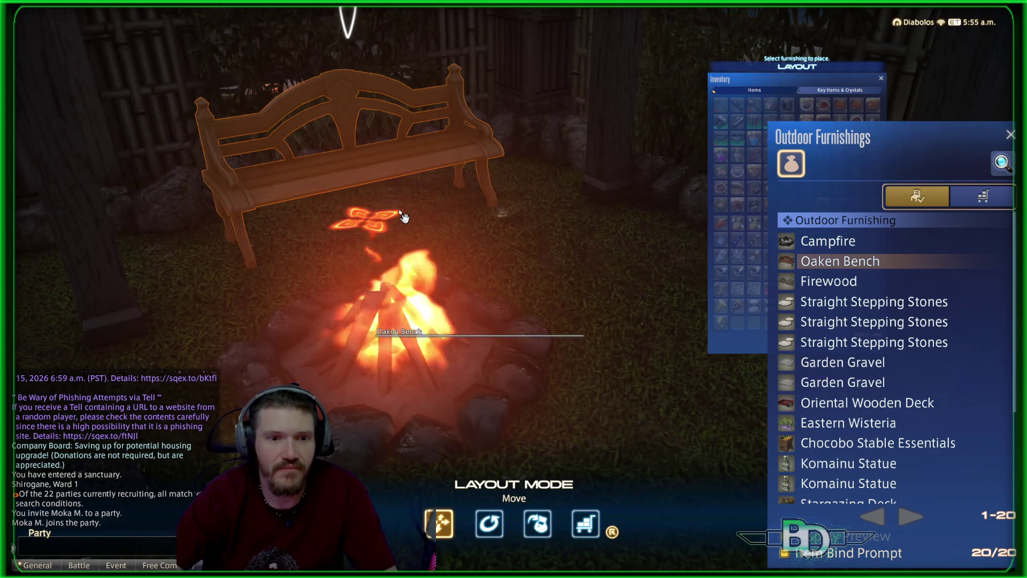
pyautogui.press('Escape')
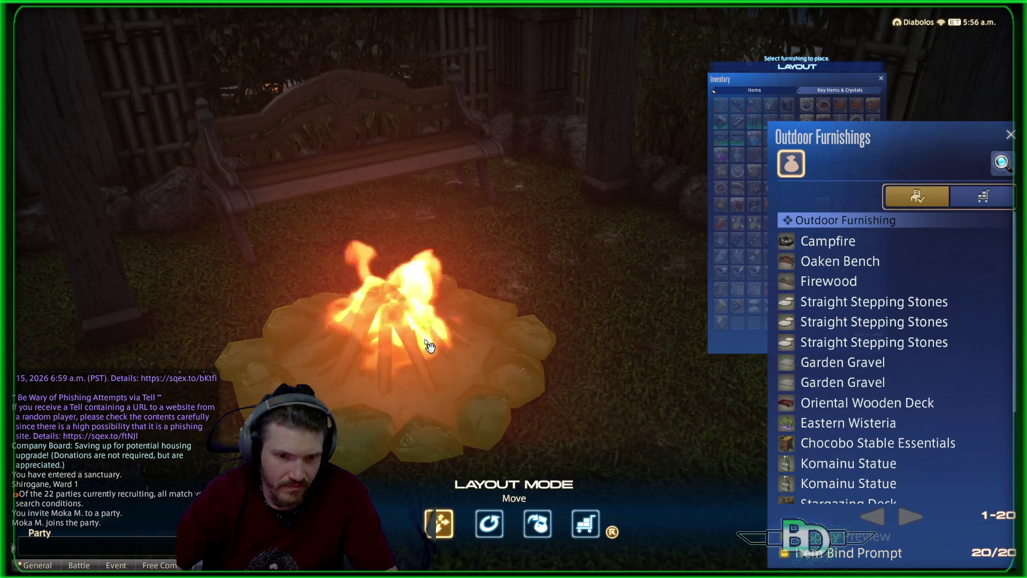
# - Move the campfire onto the grass in front of the Oaken Bench and check its placement
pyautogui.click(429, 346)
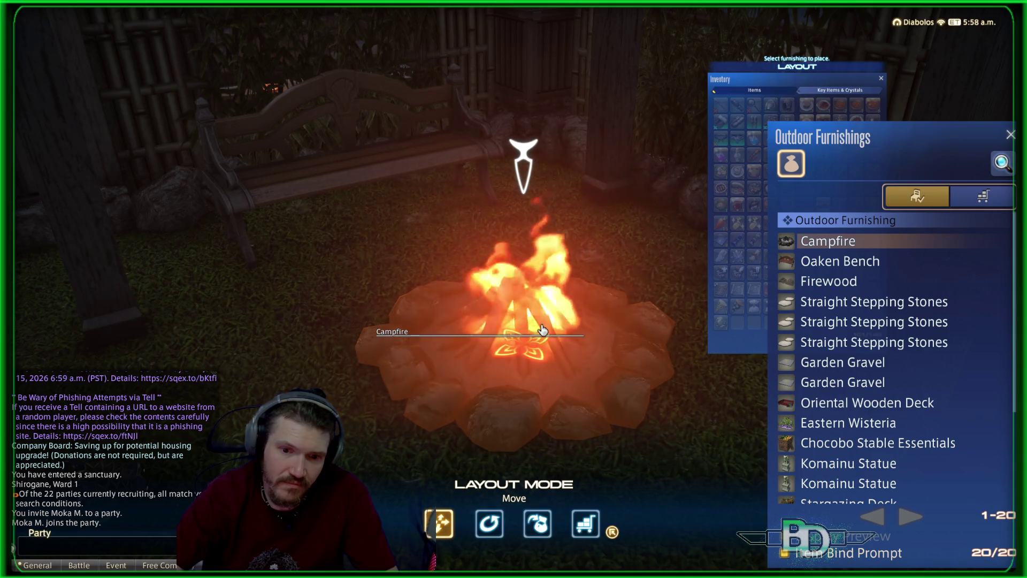
pyautogui.press('d')
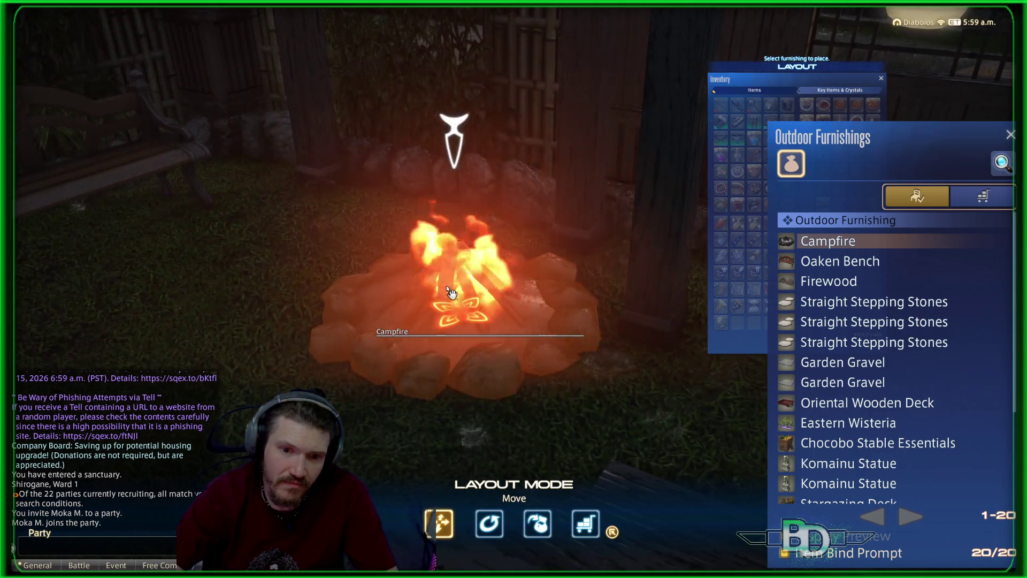
pyautogui.click(300, 297)
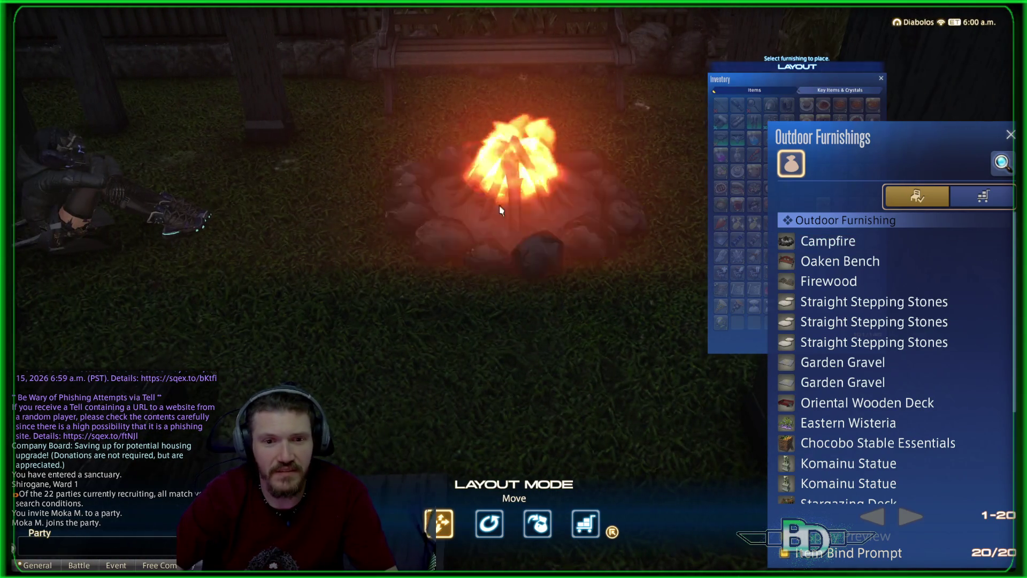
pyautogui.click(499, 205)
pyautogui.scroll(3, 431, 348)
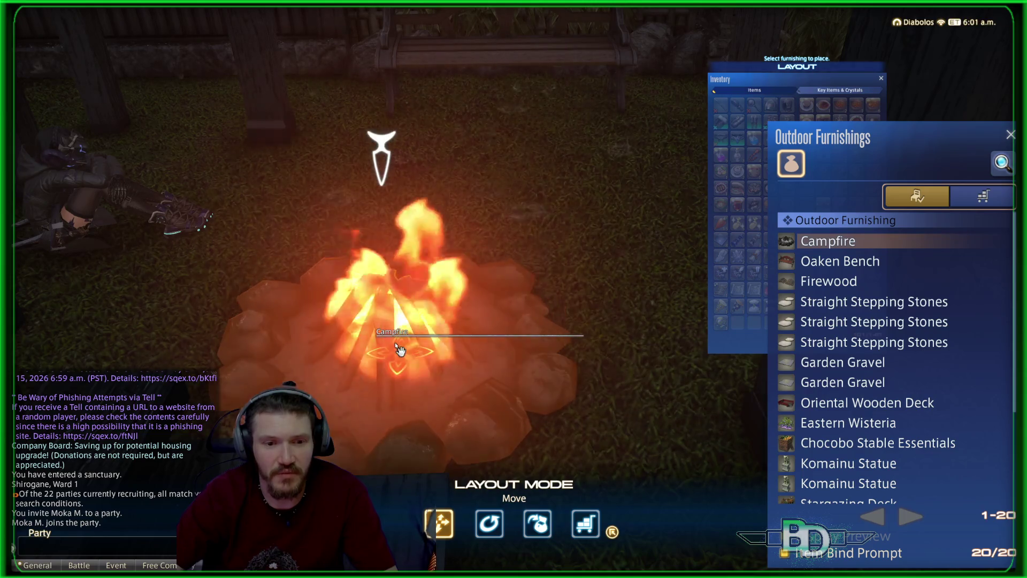
pyautogui.click(520, 184)
pyautogui.moveTo(576, 230)
pyautogui.mouseDown()
pyautogui.moveTo(471, 256)
pyautogui.moveTo(417, 203)
pyautogui.moveTo(439, 300)
pyautogui.moveTo(396, 291)
pyautogui.moveTo(409, 347)
pyautogui.mouseUp()
pyautogui.scroll(5, 439, 300)
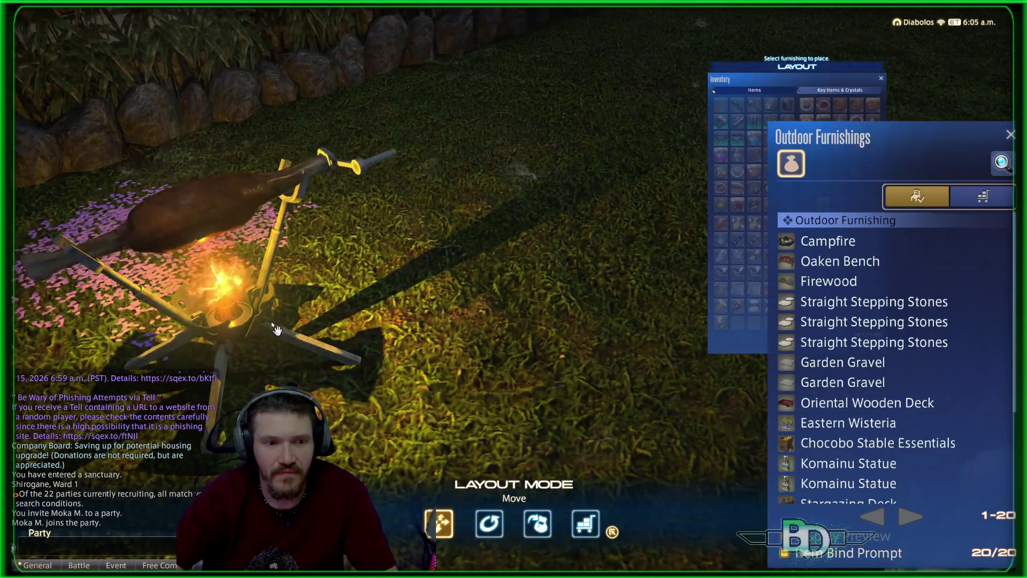
# - Place the BBQ Spit beside the campfire
pyautogui.click(276, 328)
pyautogui.moveTo(276, 329)
pyautogui.mouseDown()
pyautogui.moveTo(298, 171)
pyautogui.moveTo(339, 171)
pyautogui.moveTo(302, 178)
pyautogui.moveTo(171, 155)
pyautogui.mouseUp()
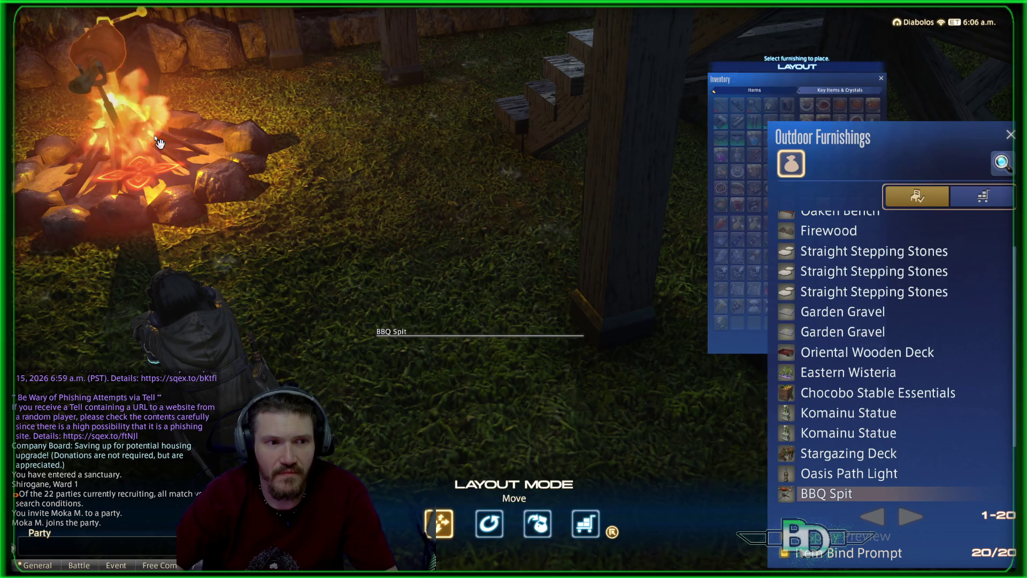
pyautogui.moveTo(159, 141)
pyautogui.mouseDown()
pyautogui.moveTo(303, 141)
pyautogui.moveTo(598, 181)
pyautogui.mouseUp()
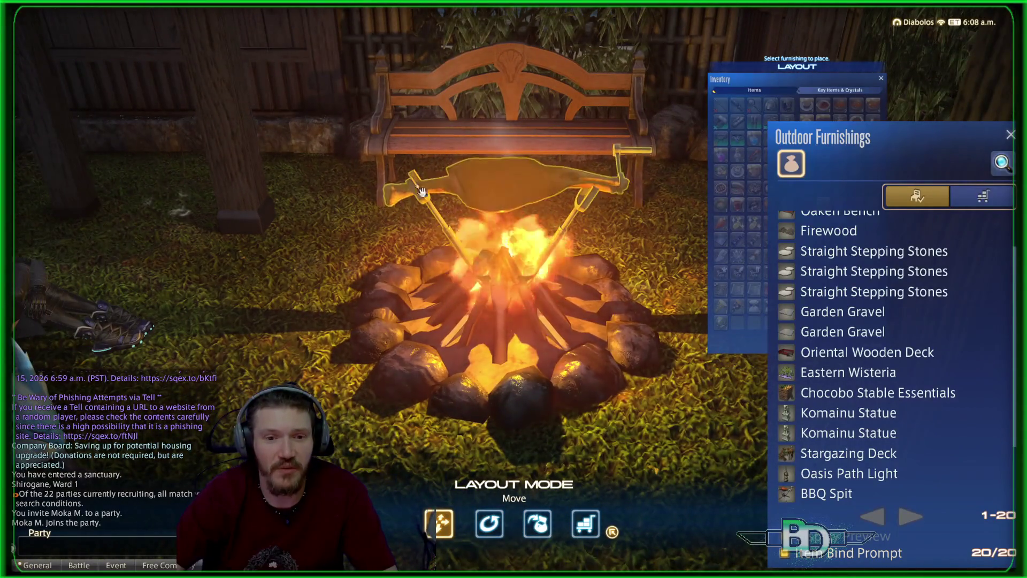
# - Slide the campfire under the BBQ Spit and exit Layout Mode
pyautogui.click(476, 351)
pyautogui.moveTo(449, 345)
pyautogui.mouseDown()
pyautogui.moveTo(410, 343)
pyautogui.moveTo(484, 341)
pyautogui.mouseUp()
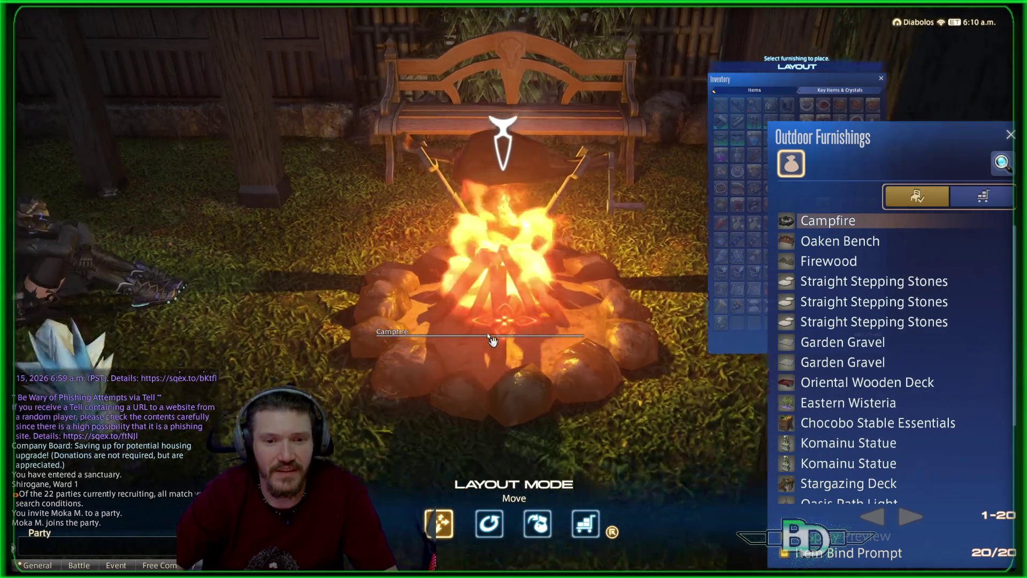
pyautogui.scroll(-2, 492, 299)
pyautogui.click(502, 246)
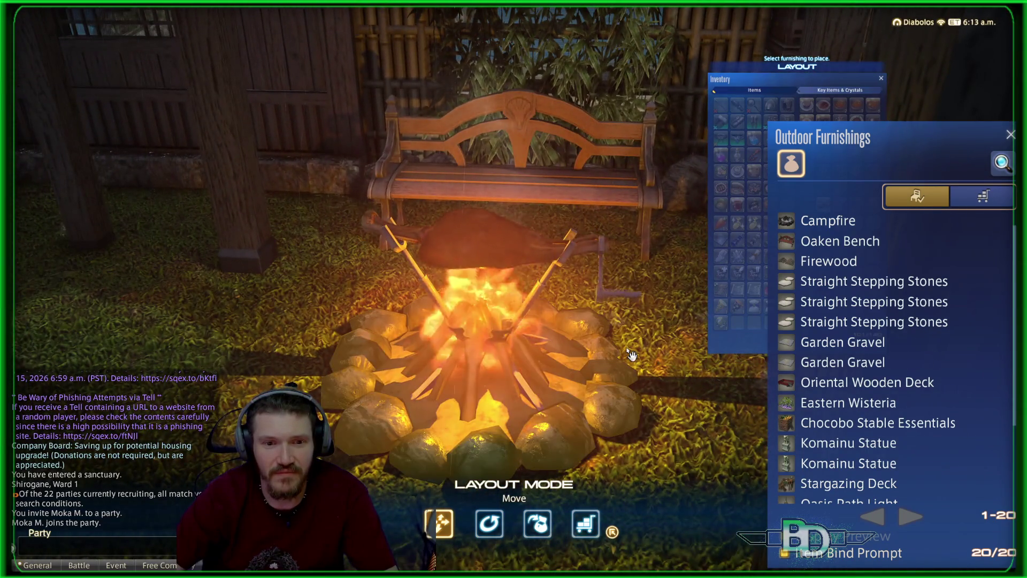
pyautogui.press('Escape')
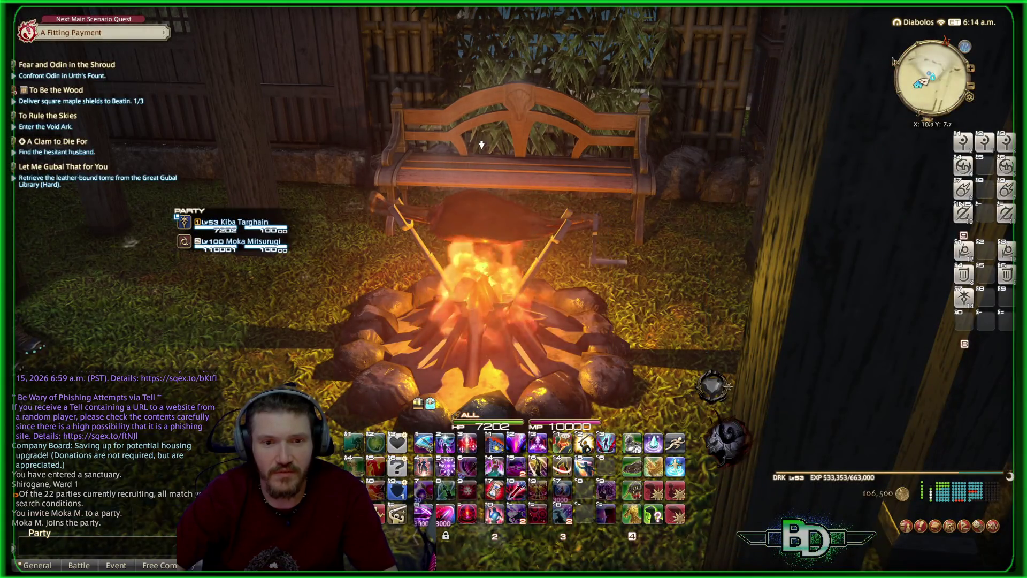
# - Walk the character from the campfire toward the wooden stairs and bring up the Duty Finder
pyautogui.press('w')
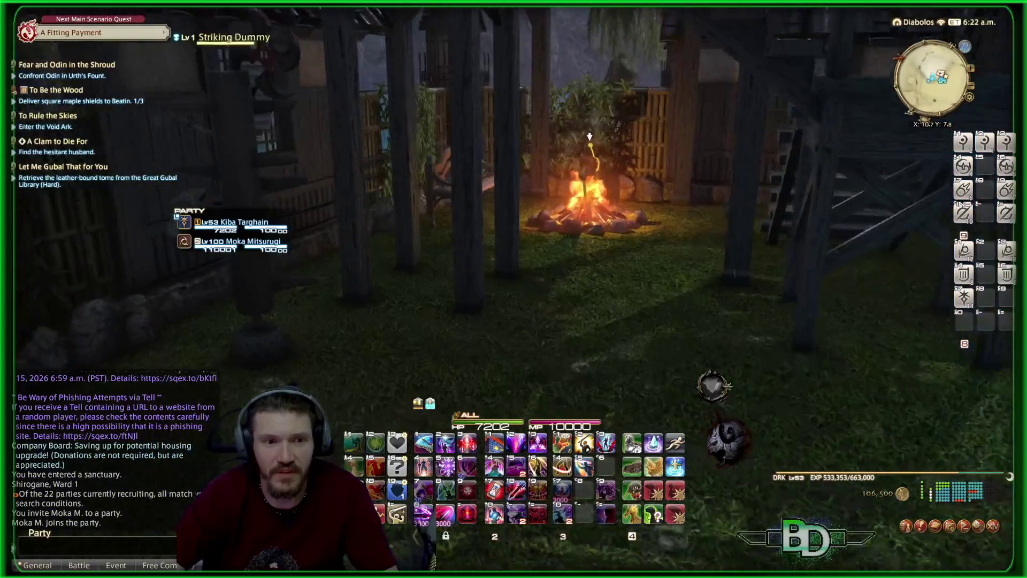
pyautogui.press('w')
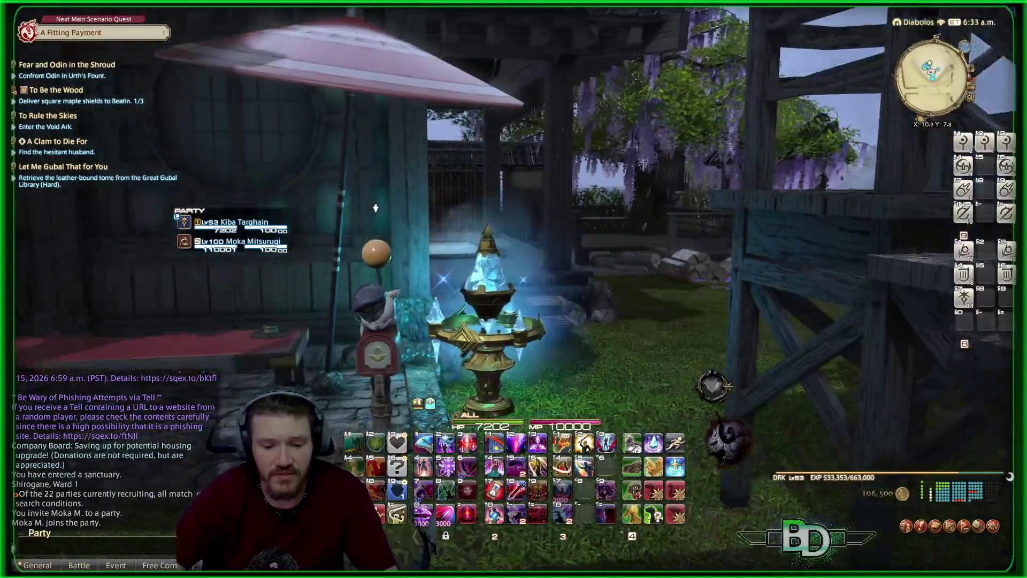
pyautogui.press('u')
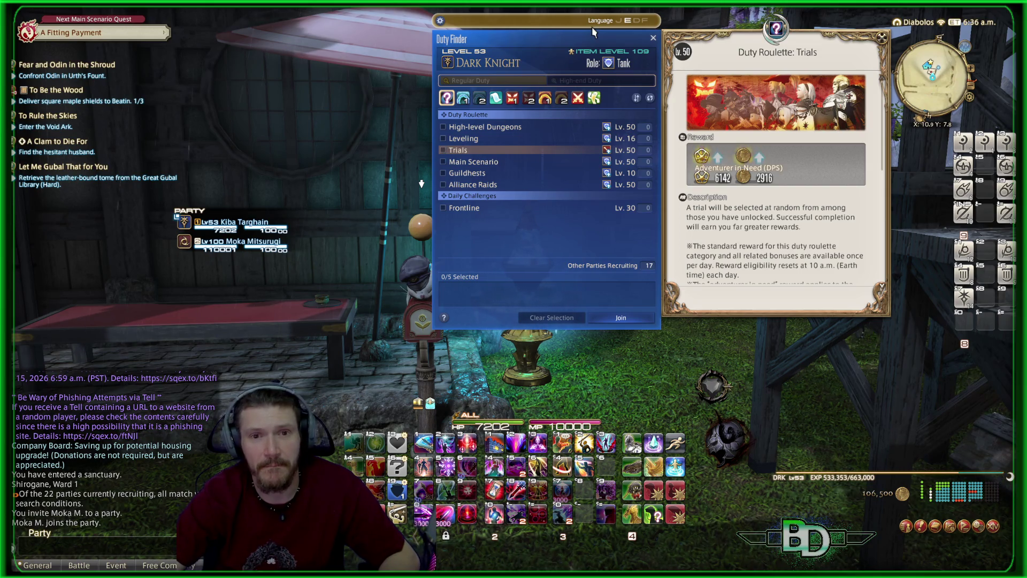
# - Close the Duty Finder and turn the view toward the campfire and firewood piles
pyautogui.moveTo(590, 40)
pyautogui.mouseDown()
pyautogui.moveTo(197, 101)
pyautogui.moveTo(256, 97)
pyautogui.mouseUp()
pyautogui.click(261, 99)
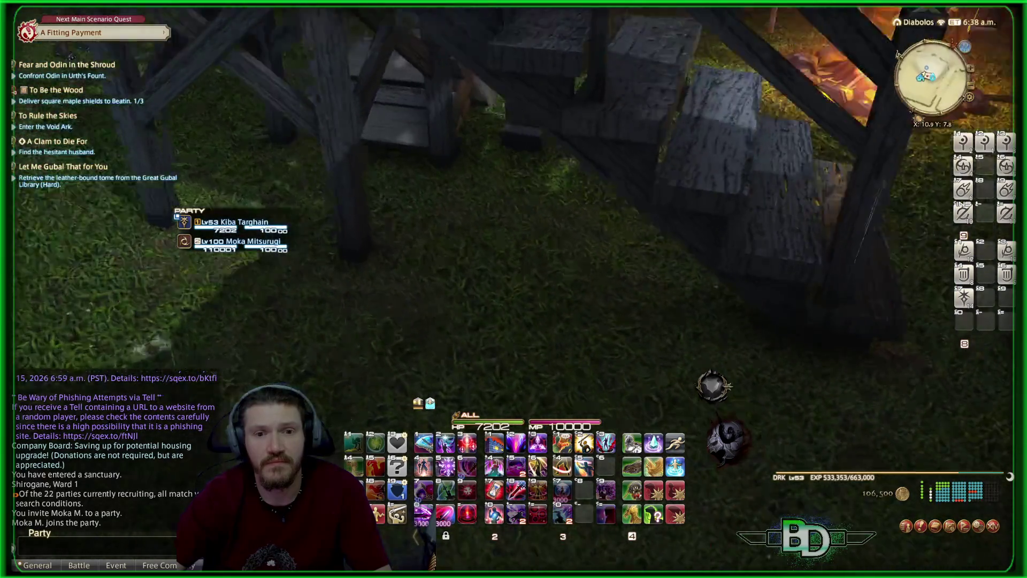
pyautogui.moveTo(381, 27); pyautogui.dragTo(381, 28)
pyautogui.moveTo(928, 417); pyautogui.dragTo(928, 417)
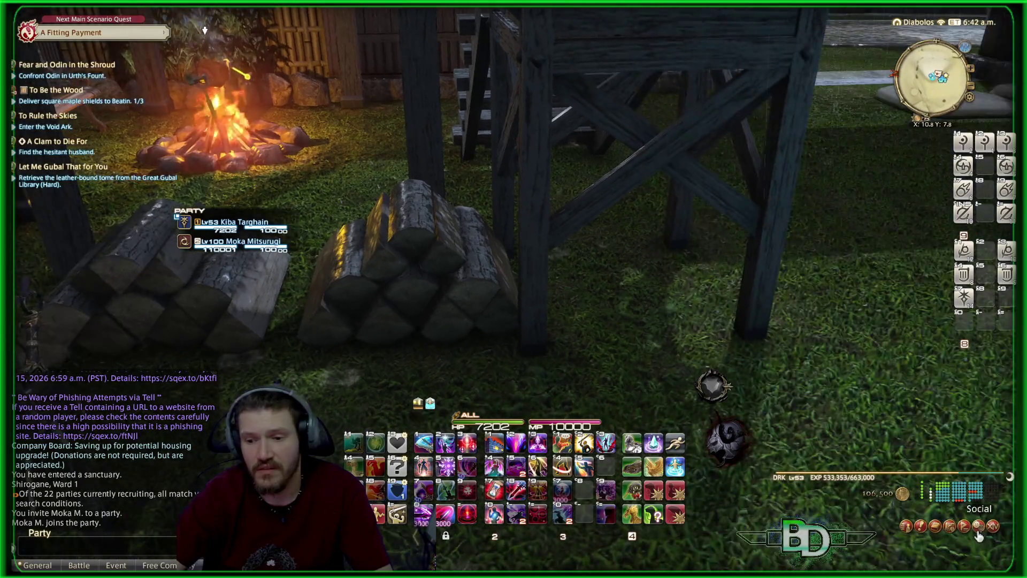
# - Enter Layout Mode via Social > Housing > Outdoor Furnishings
pyautogui.click(977, 527)
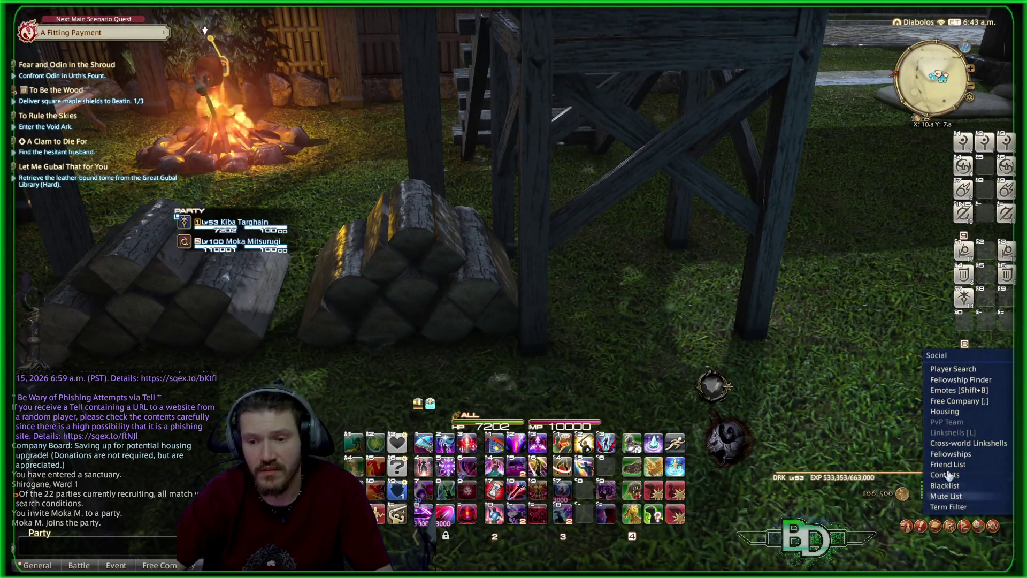
pyautogui.click(943, 412)
pyautogui.click(460, 254)
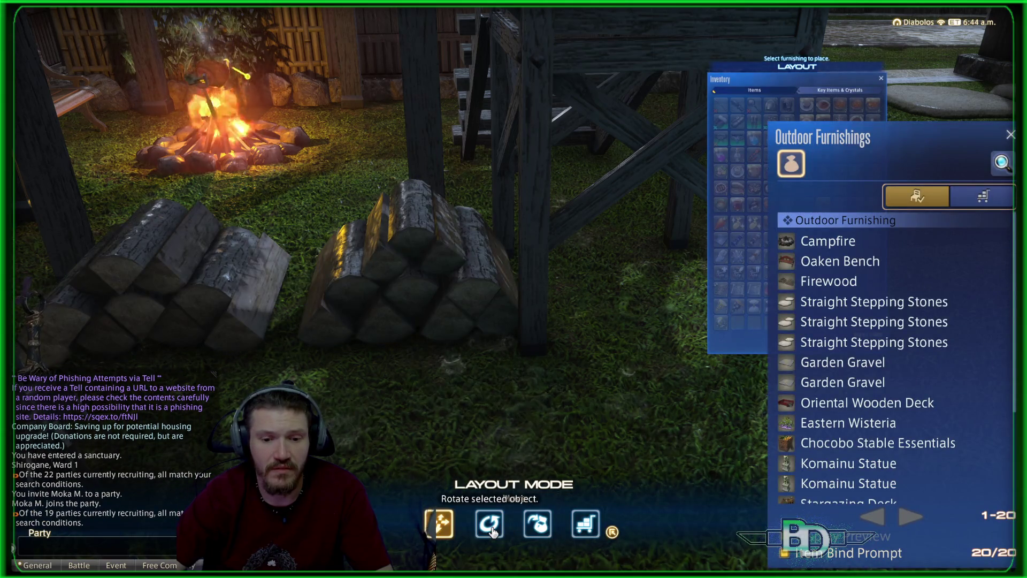
# - Rotate the near firewood pile about 90 degrees and pick it up
pyautogui.click(491, 526)
pyautogui.moveTo(291, 321); pyautogui.dragTo(358, 321)
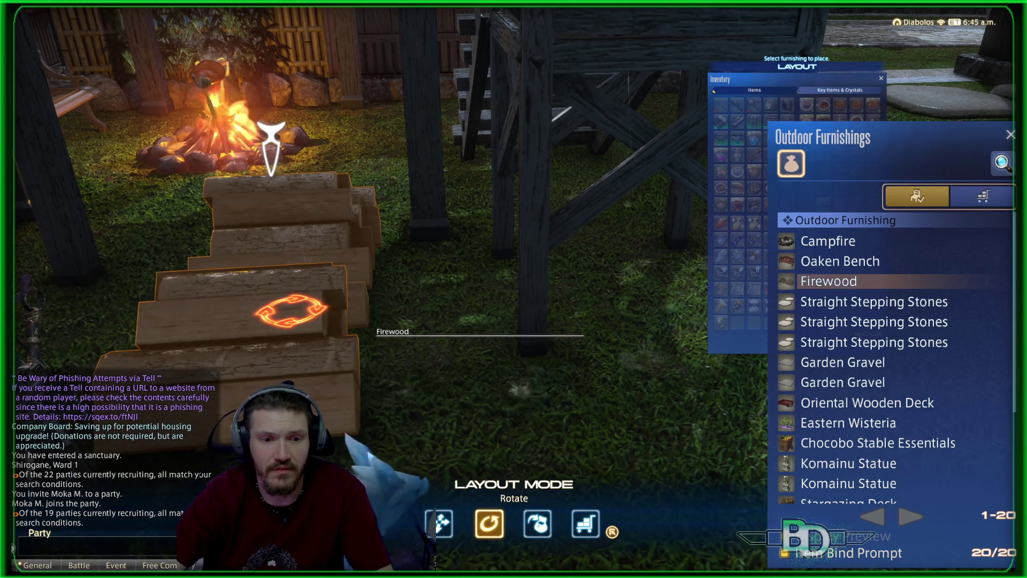
pyautogui.click(348, 415)
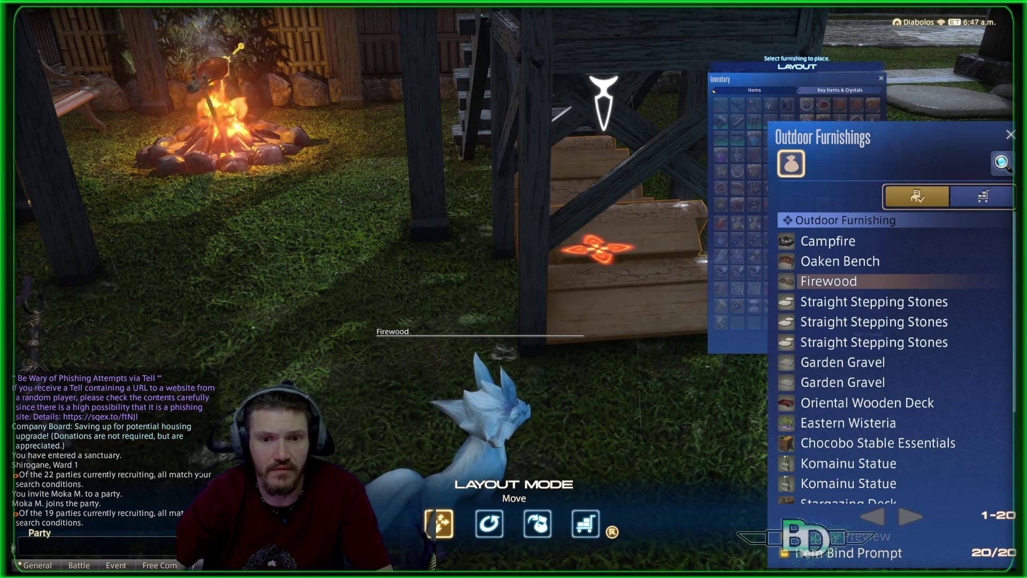
# - Carry the firewood pile to rest under the wooden deck stairs
pyautogui.moveTo(599, 277); pyautogui.dragTo(749, 277)
pyautogui.scroll(5, 513, 289)
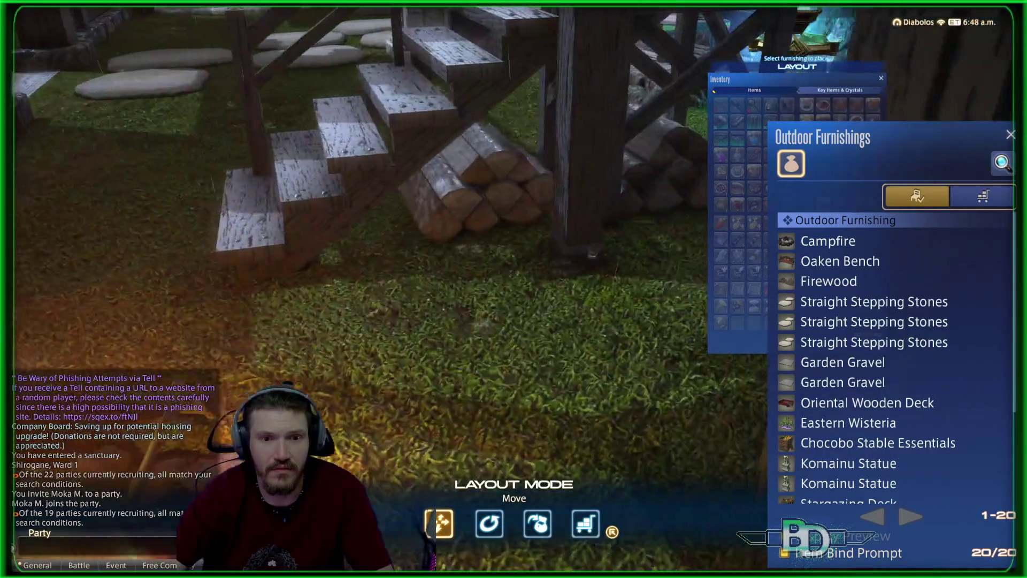
pyautogui.scroll(-5, 513, 288)
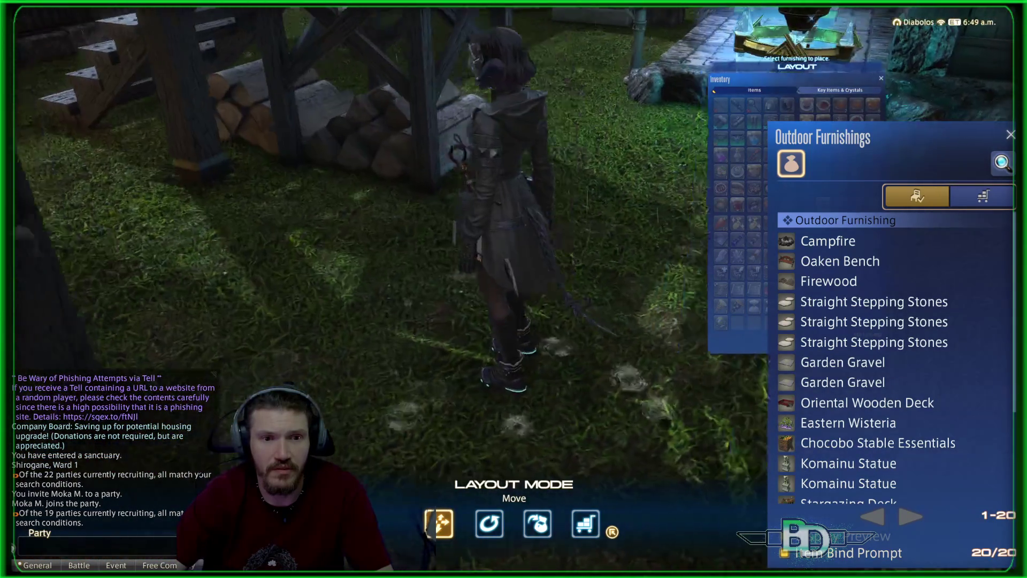
pyautogui.moveTo(749, 278); pyautogui.dragTo(995, 277)
pyautogui.press('w')
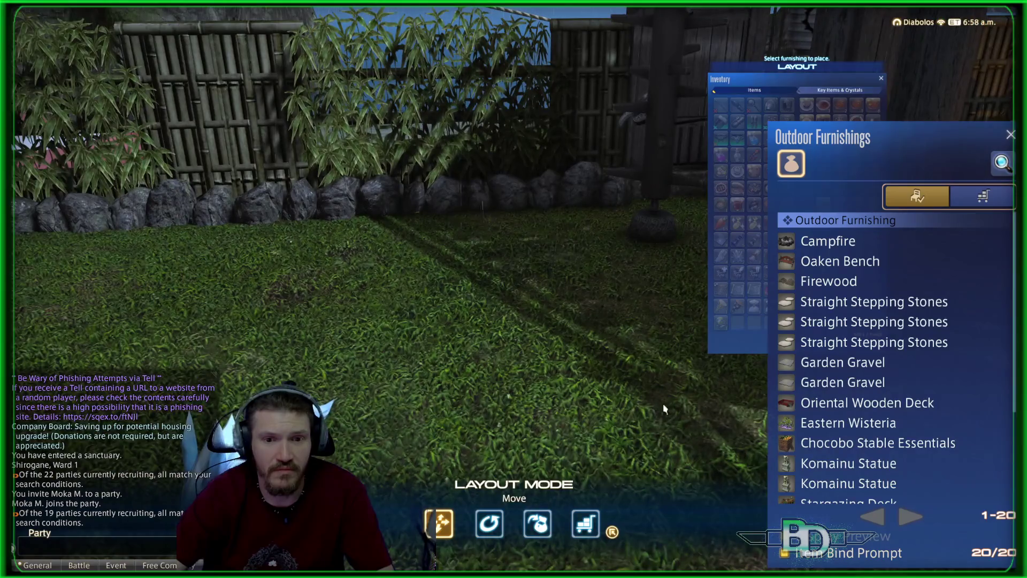
# - Pick up the Oriental Striking Dummy by the bamboo fence to move it toward the campfire
pyautogui.click(660, 225)
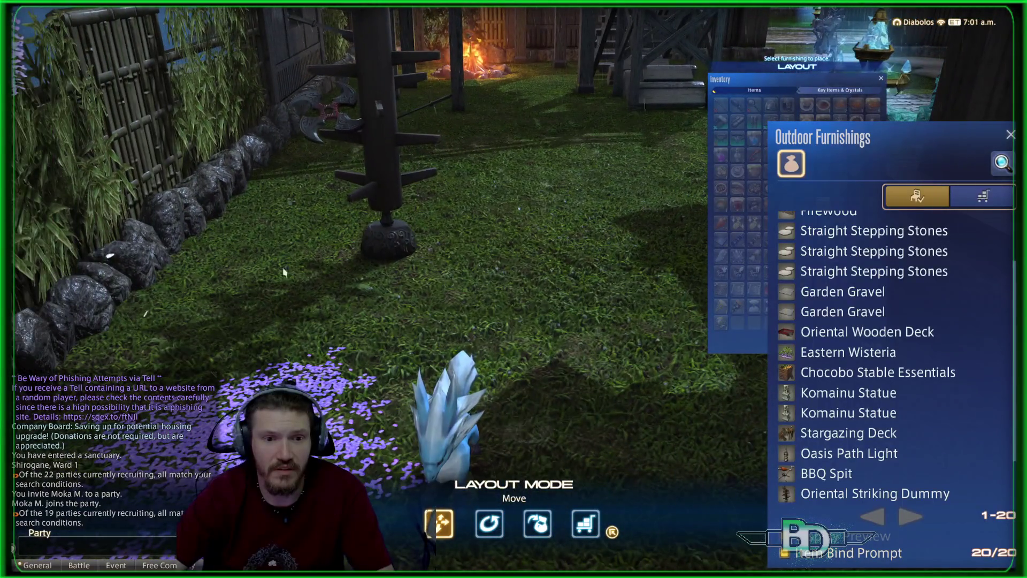
pyautogui.click(397, 248)
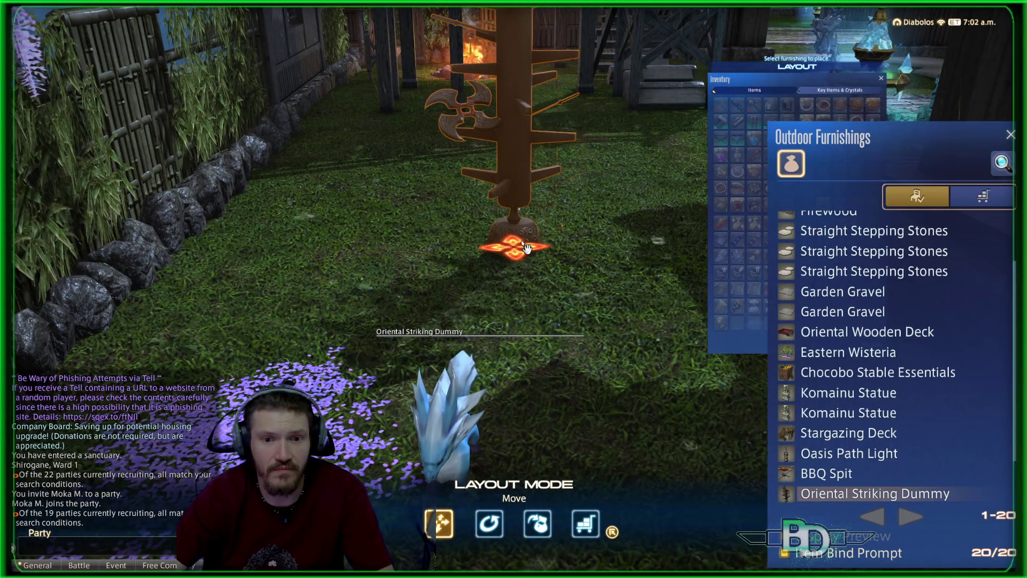